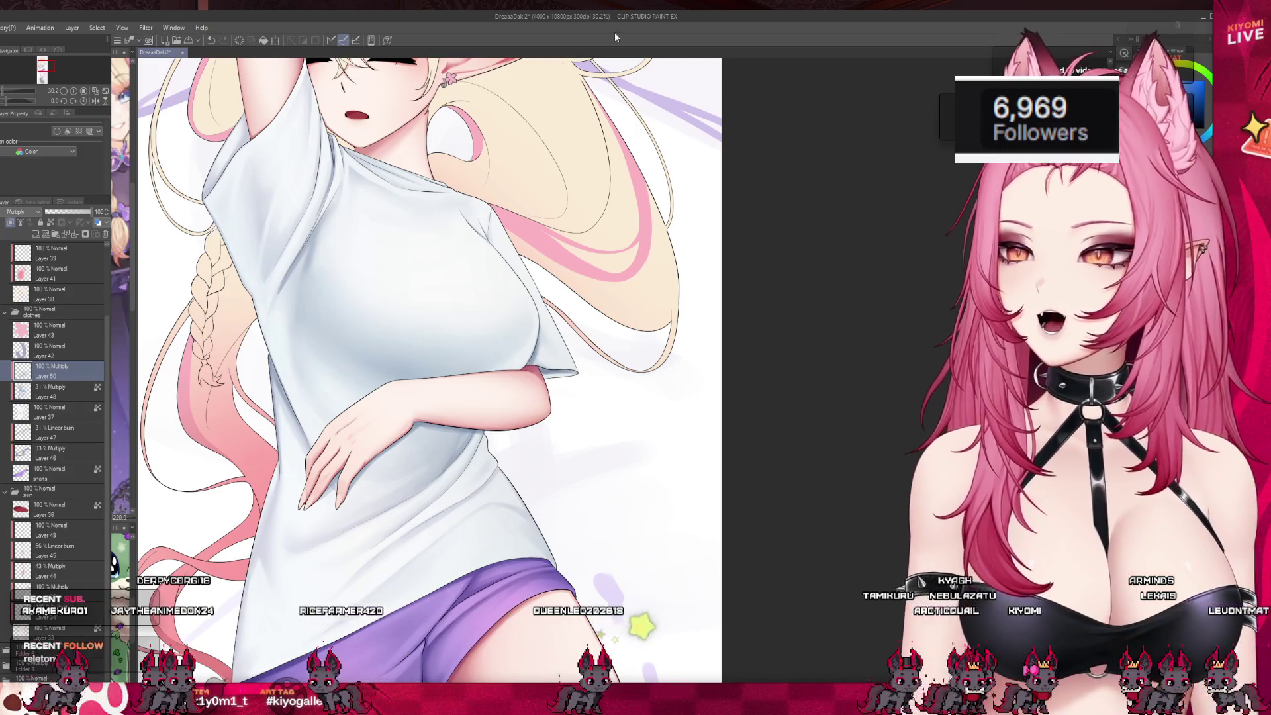
- Brush soft grey multiply shadows over the white T-shirt's folds, sleeves and hem, then zoom out to check
scroll(578, 373, "down", 3)
scroll(488, 471, "up", 1)
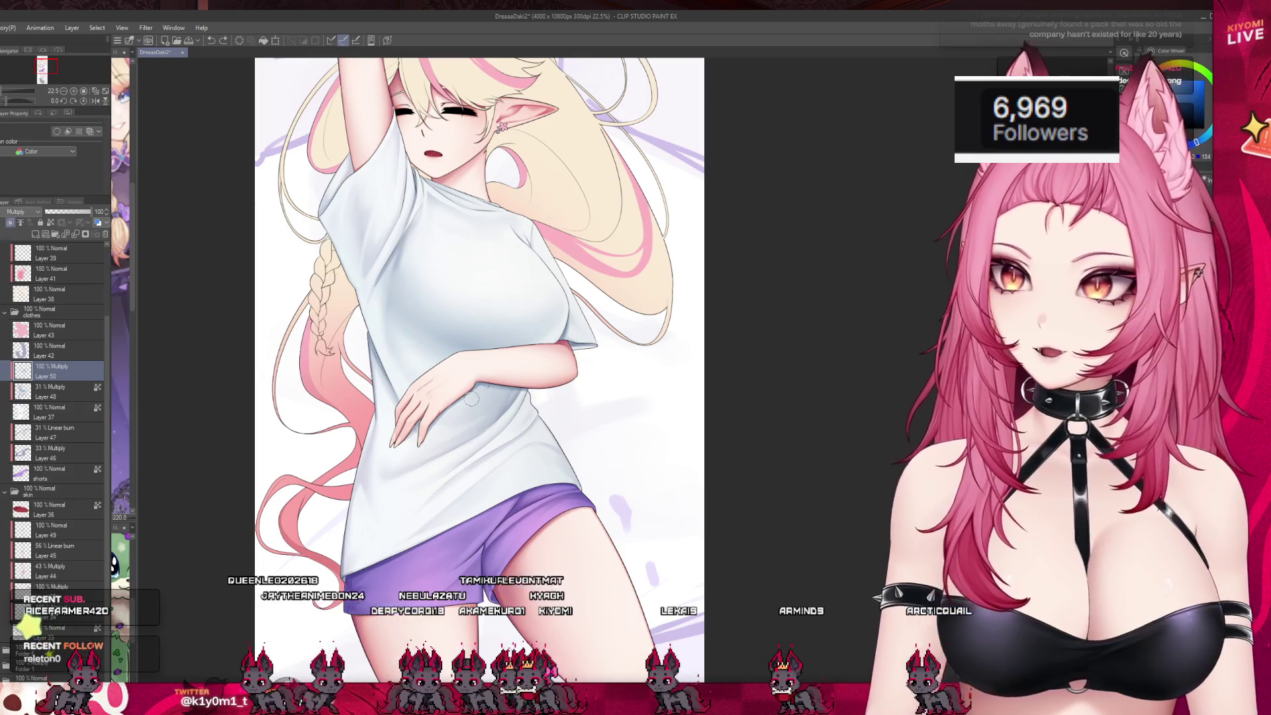
scroll(477, 324, "down", 3)
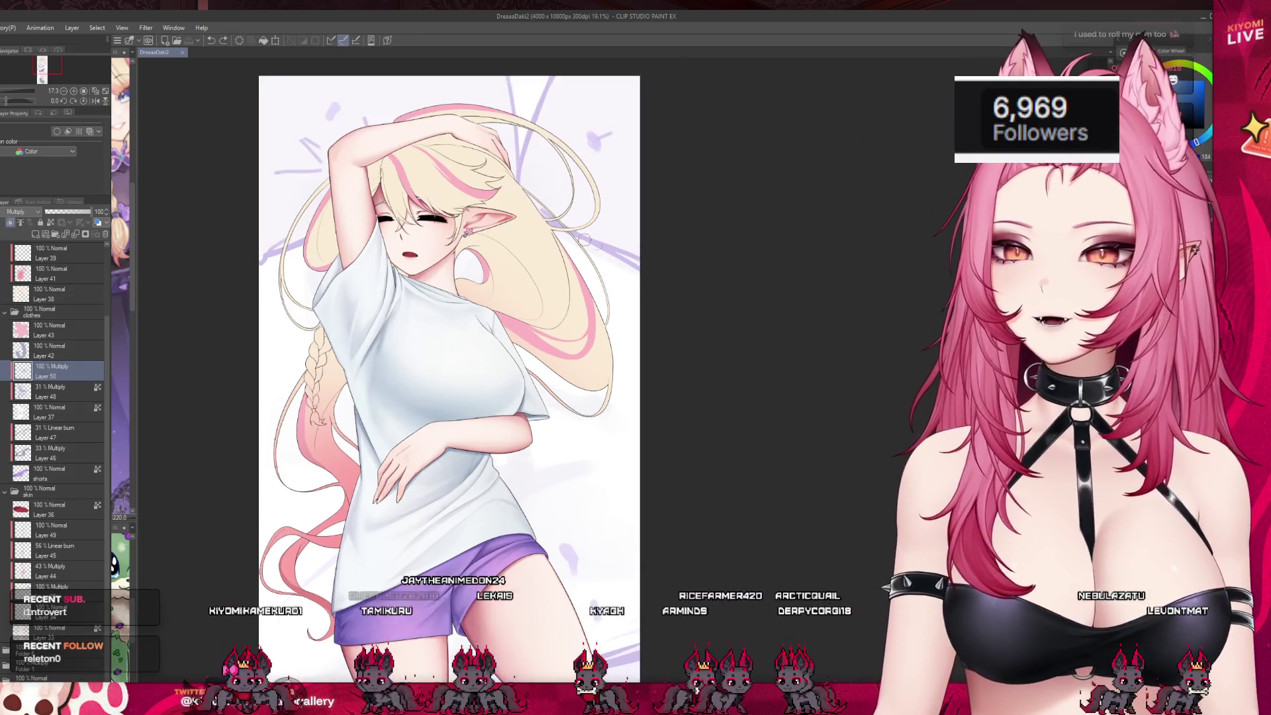
scroll(423, 289, "up", 5)
left_click_drag(385, 370, 310, 511)
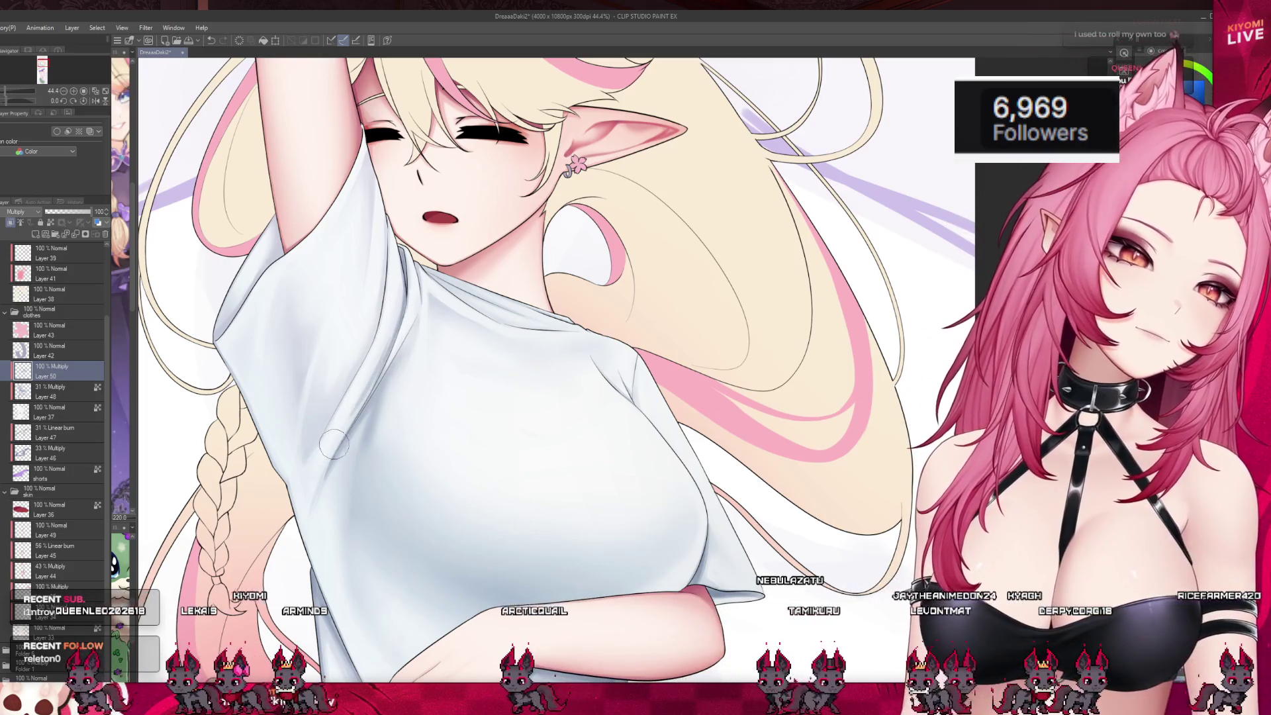
scroll(456, 197, "up", 1)
scroll(456, 197, "down", 8)
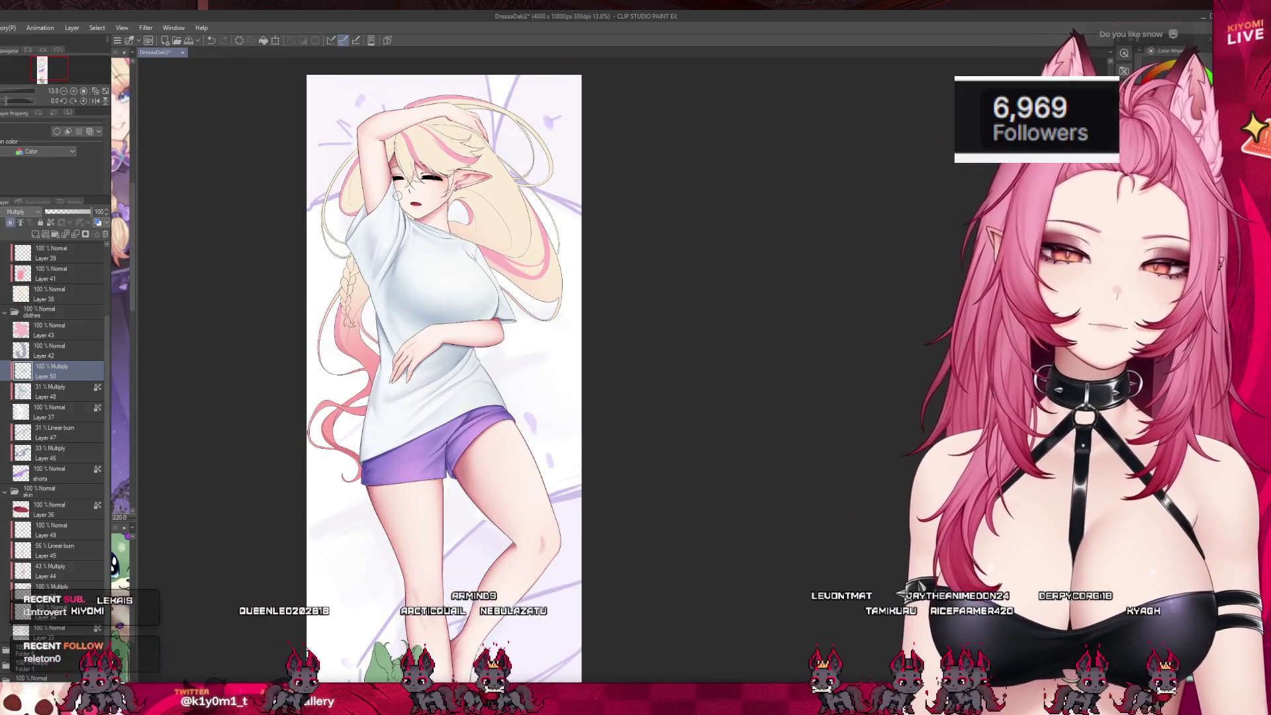
scroll(397, 196, "up", 1)
scroll(397, 196, "up", 13)
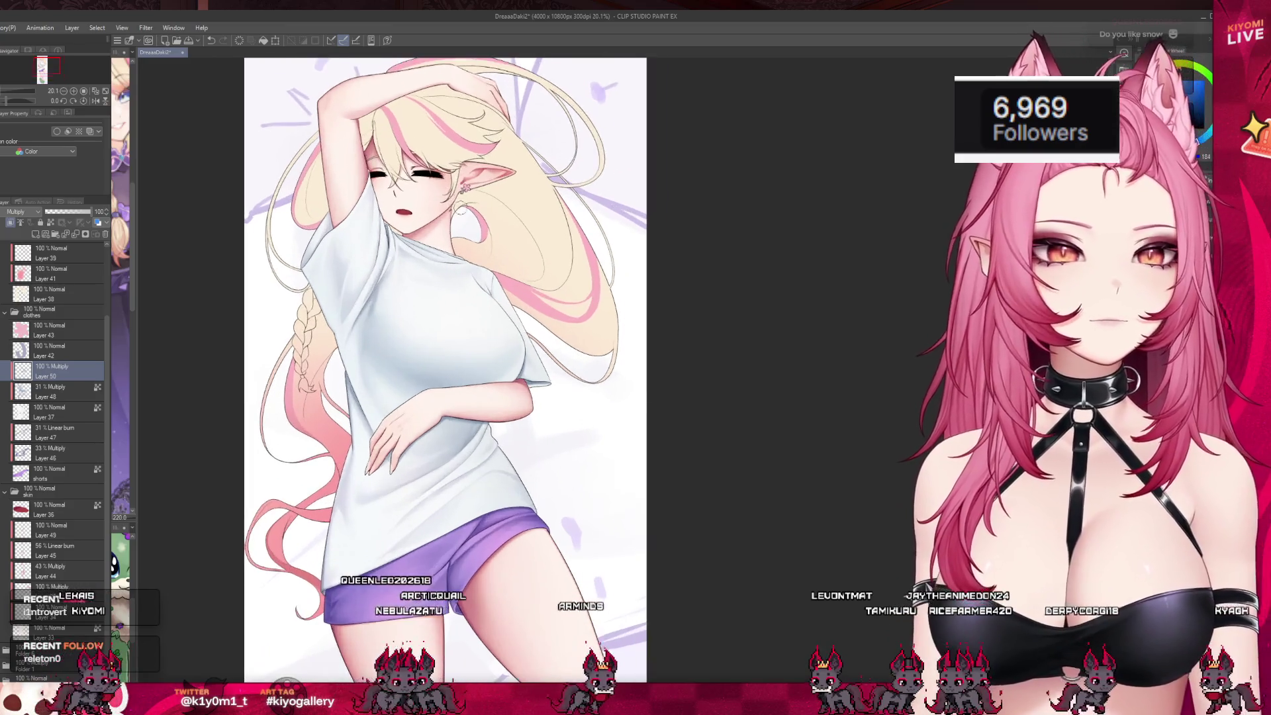
scroll(375, 200, "up", 1)
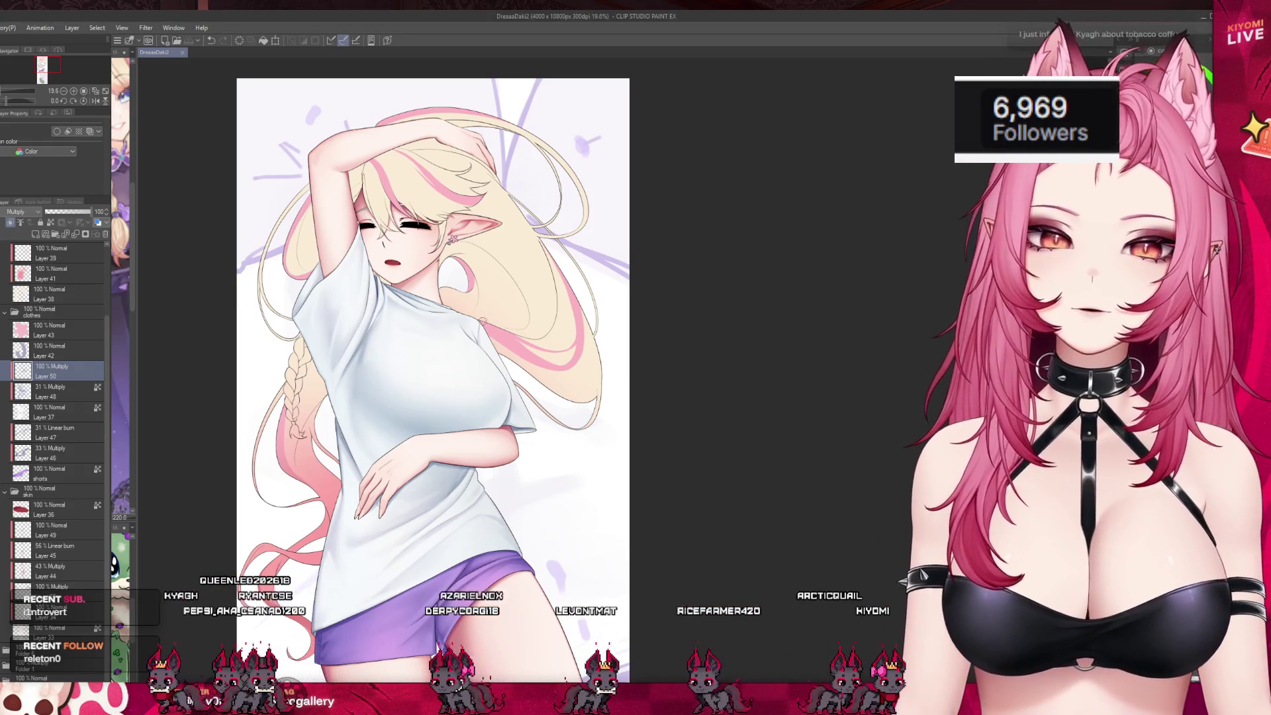
- Shade the shirt near the resting hand and folded arm, then enlarge the brush
scroll(426, 486, "up", 1)
scroll(427, 485, "up", 3)
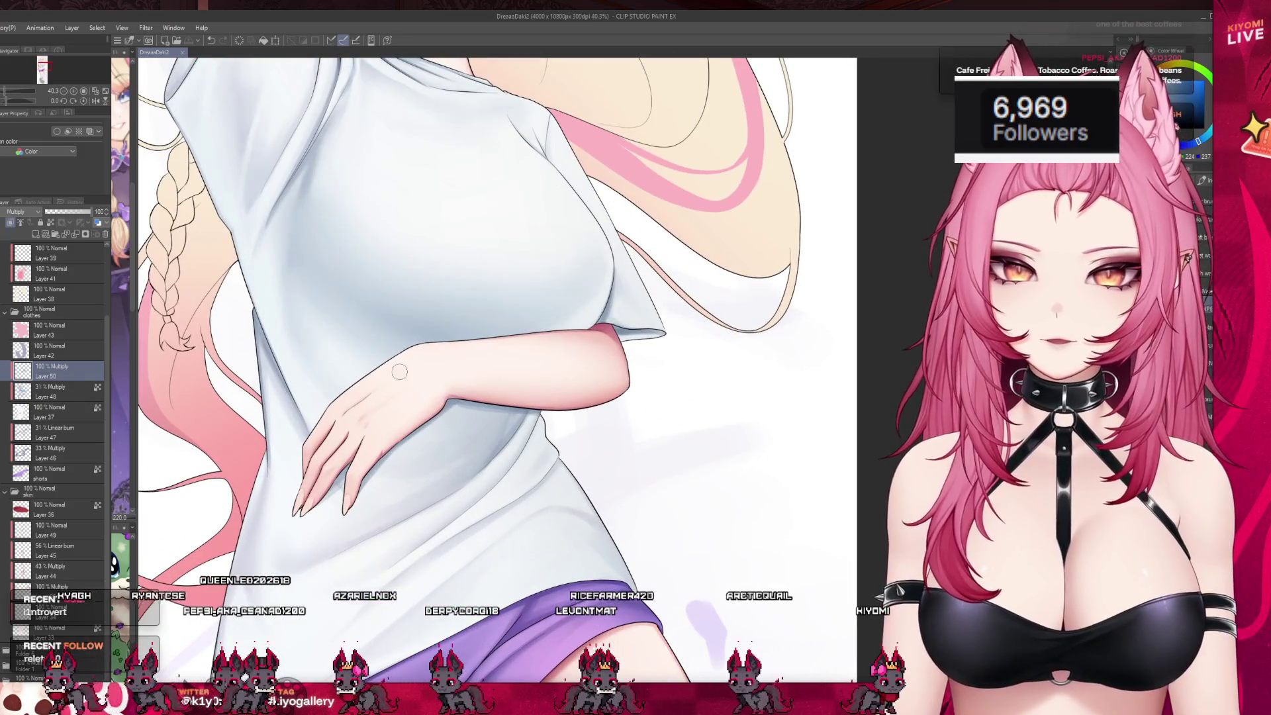
left_click_drag(268, 401, 291, 408)
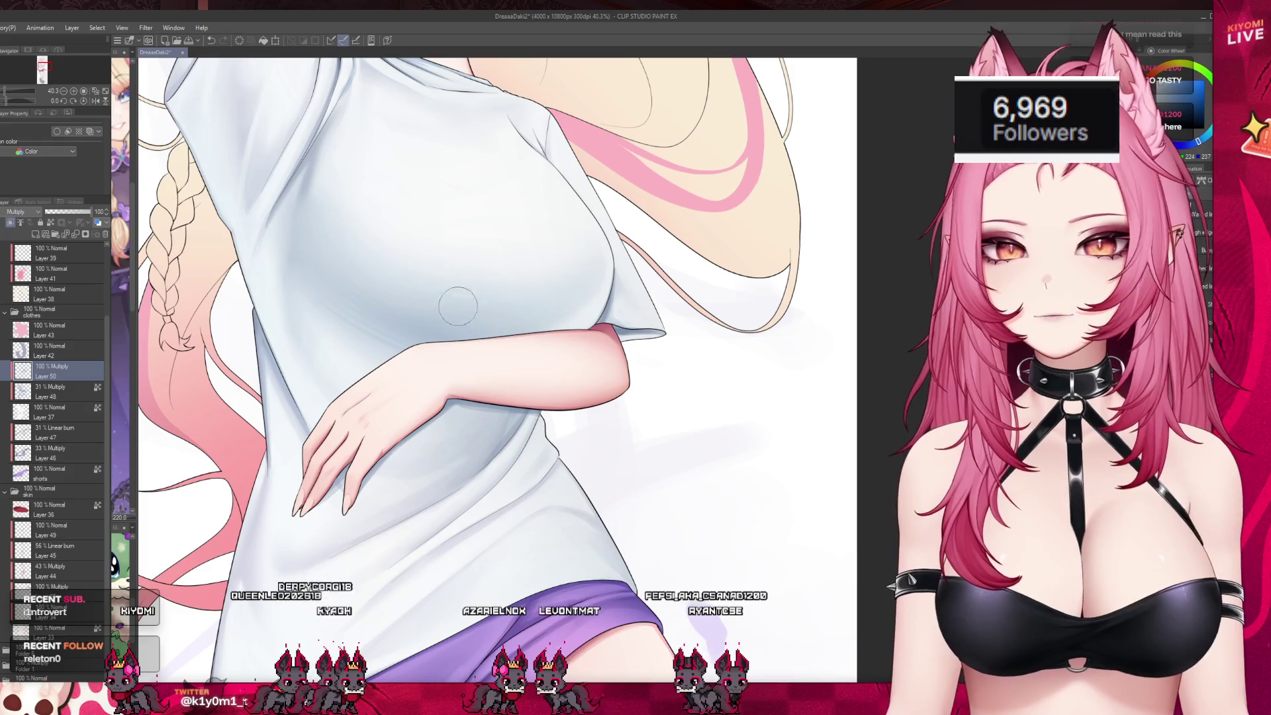
key("]")
key("]")
key("]")
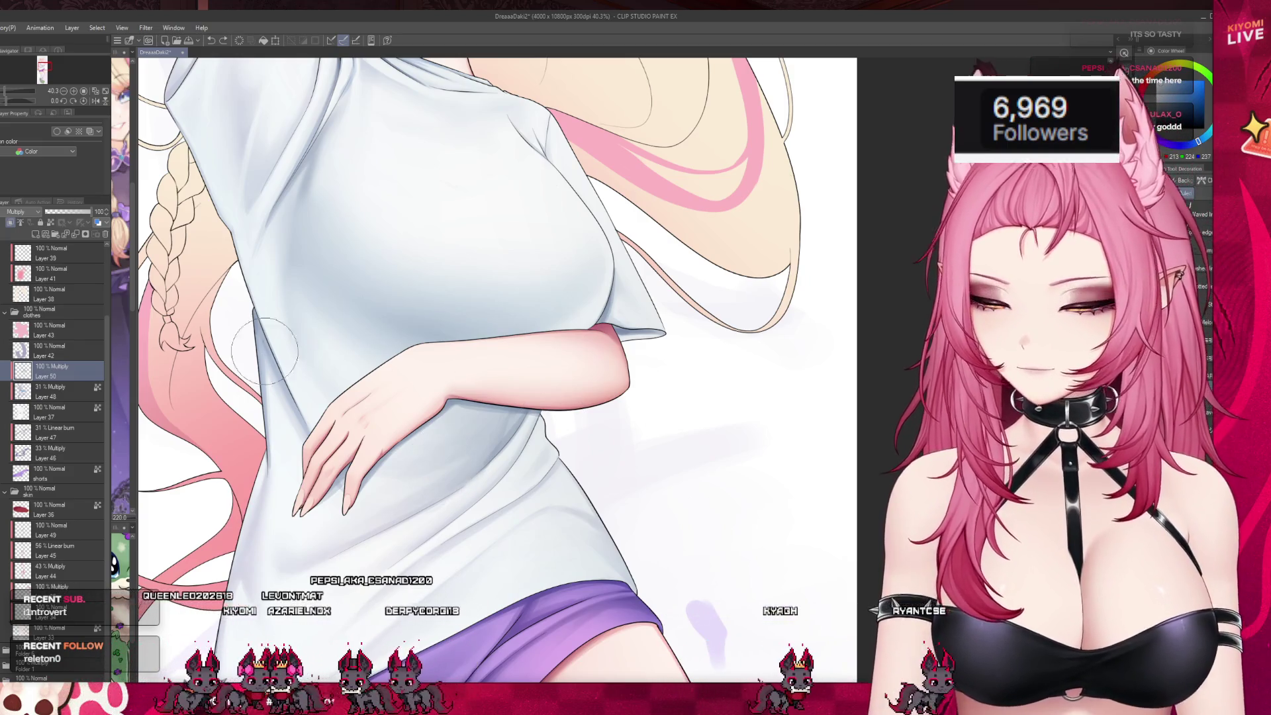
scroll(30, 417, "down", 1)
scroll(346, 421, "down", 5)
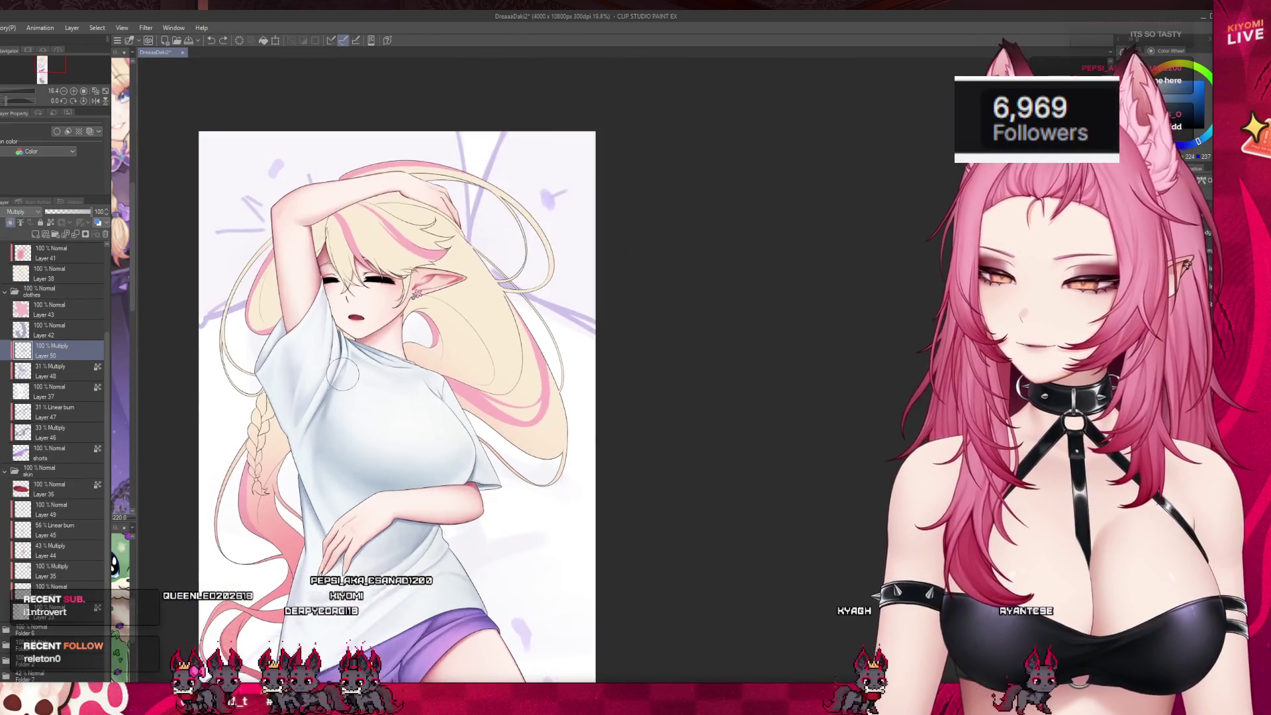
- Shrink the brush twice and paint finer, deeper grey shadows on the chest and underarm folds
scroll(346, 421, "up", 5)
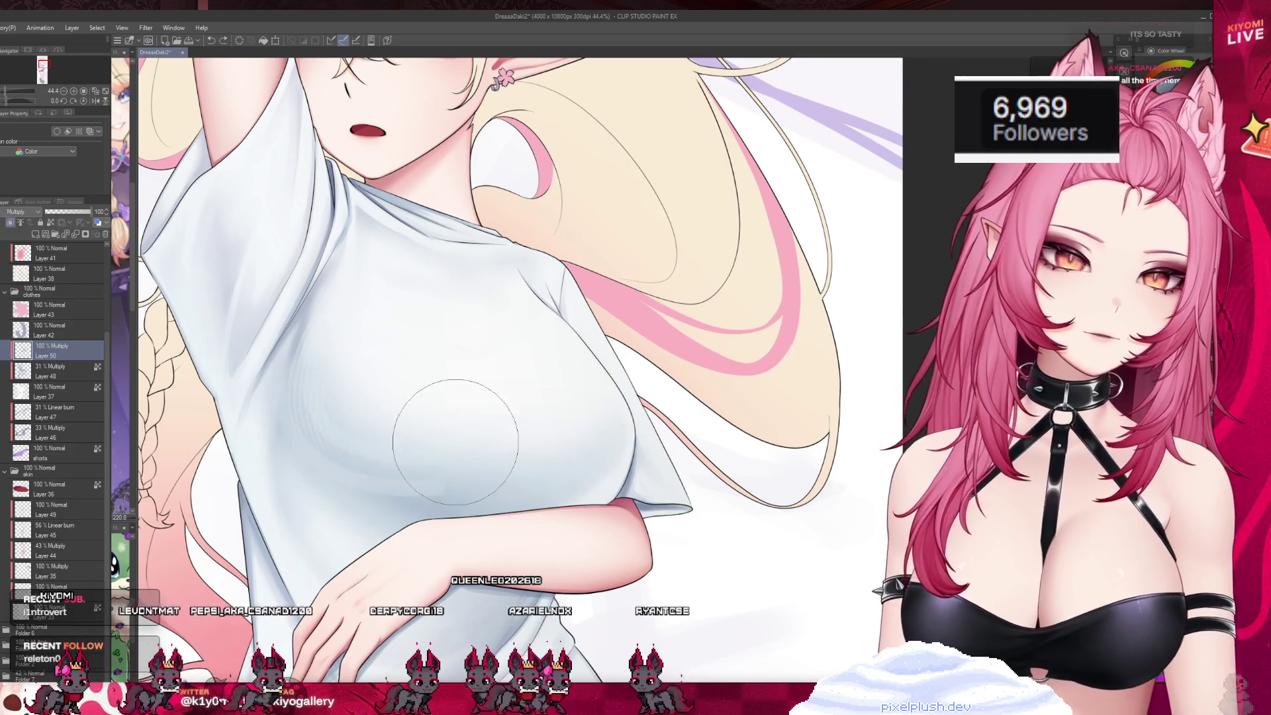
key("bracketleft")
key("bracketleft")
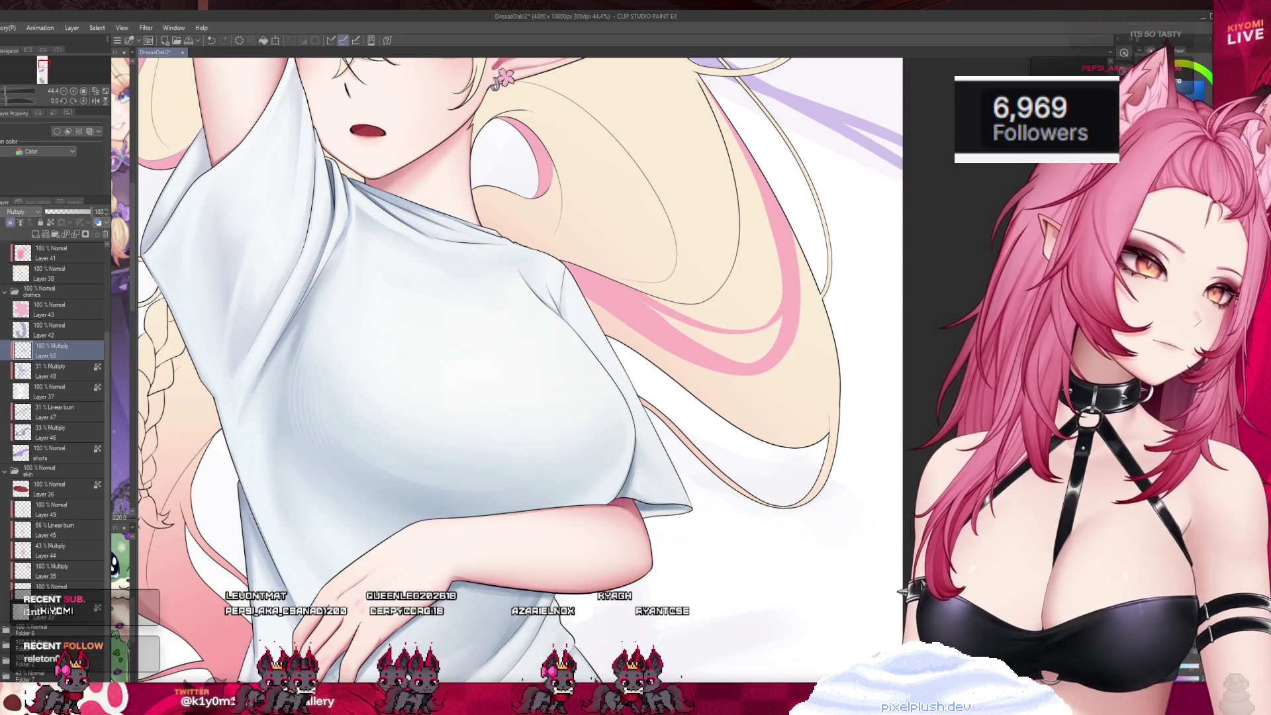
key("bracketleft")
key("bracketleft")
key("bracketleft")
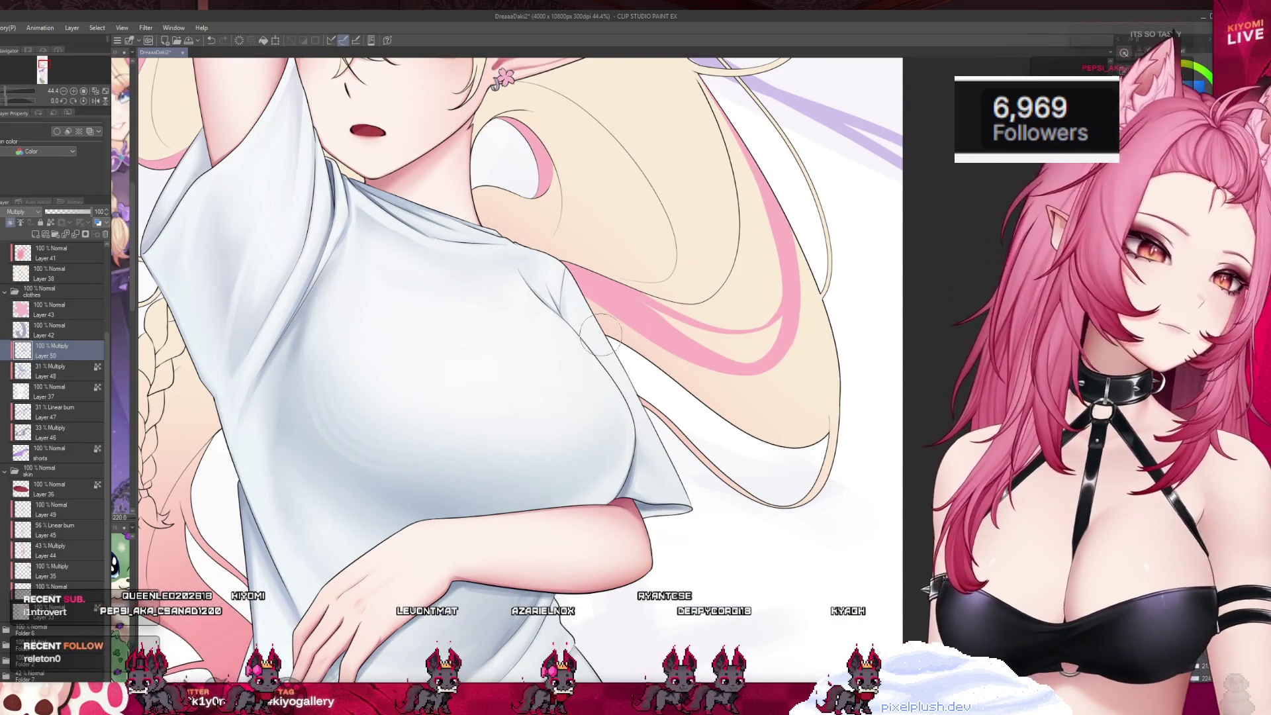
scroll(590, 358, "down", 4)
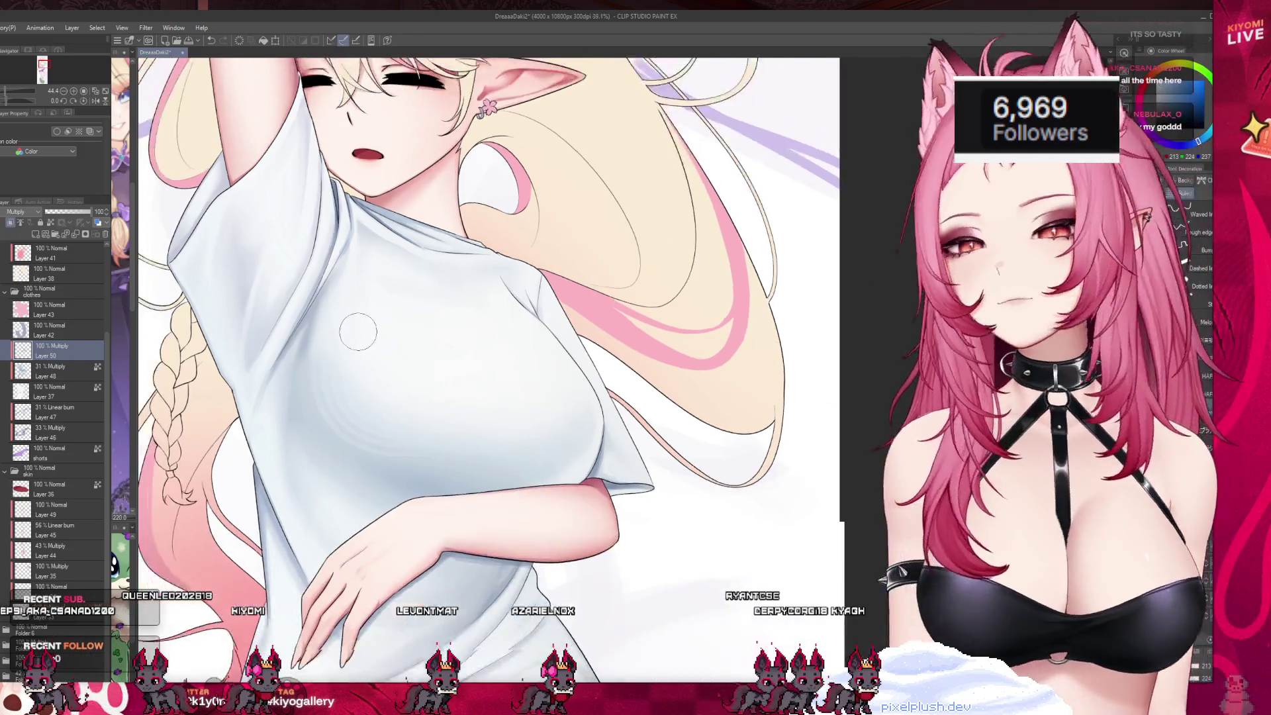
scroll(405, 404, "up", 2)
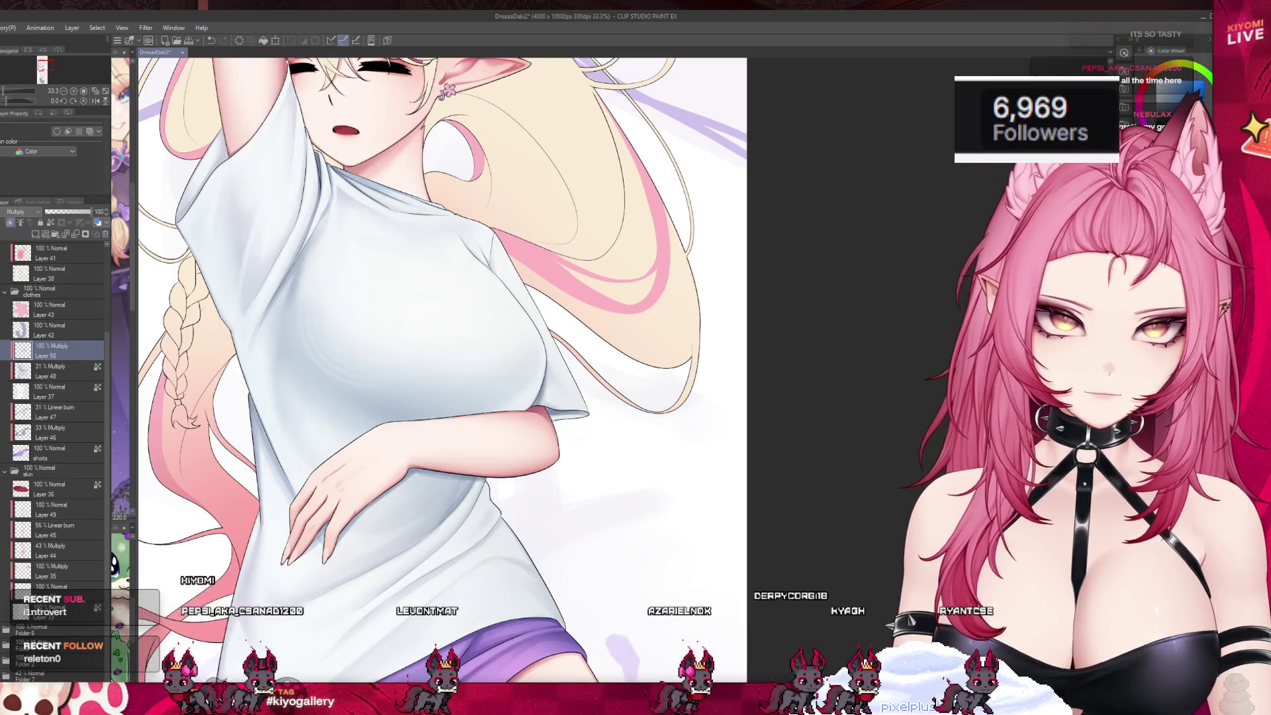
- On the 31% multiply Layer 48, add more shirt shadows across the chest, sleeves, waist and hem
left_click(67, 368)
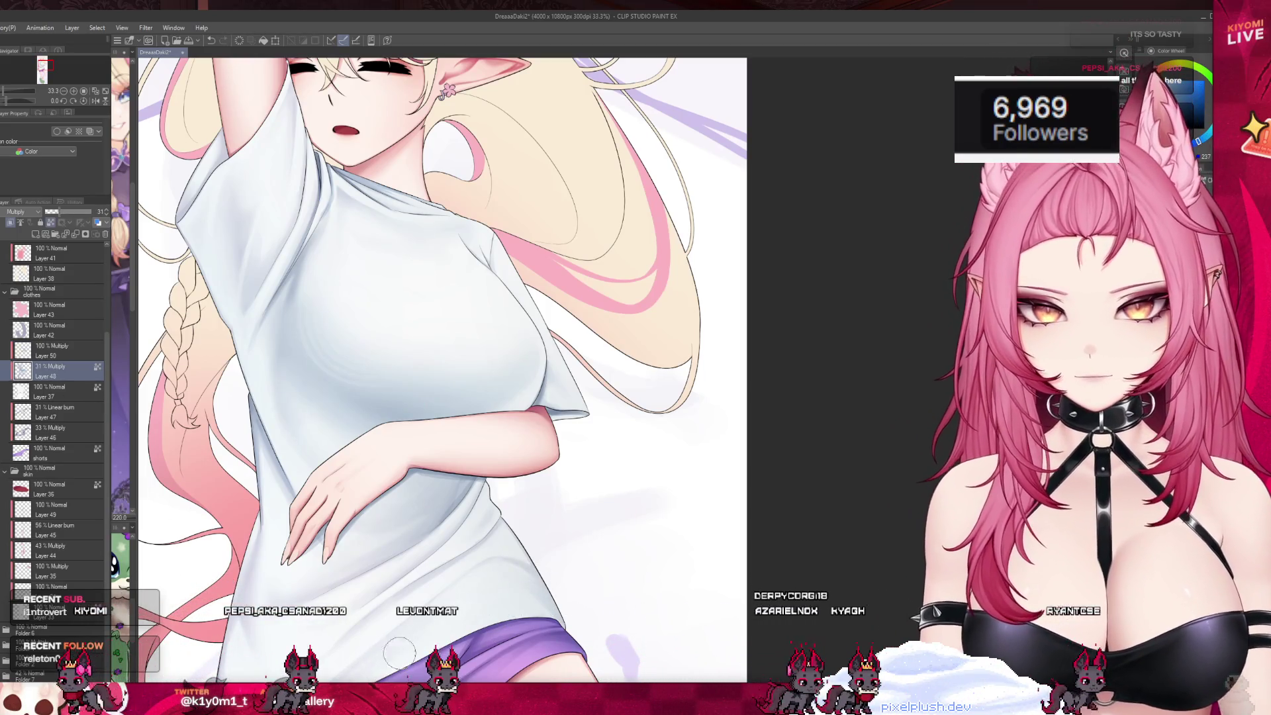
scroll(413, 618, "down", 1)
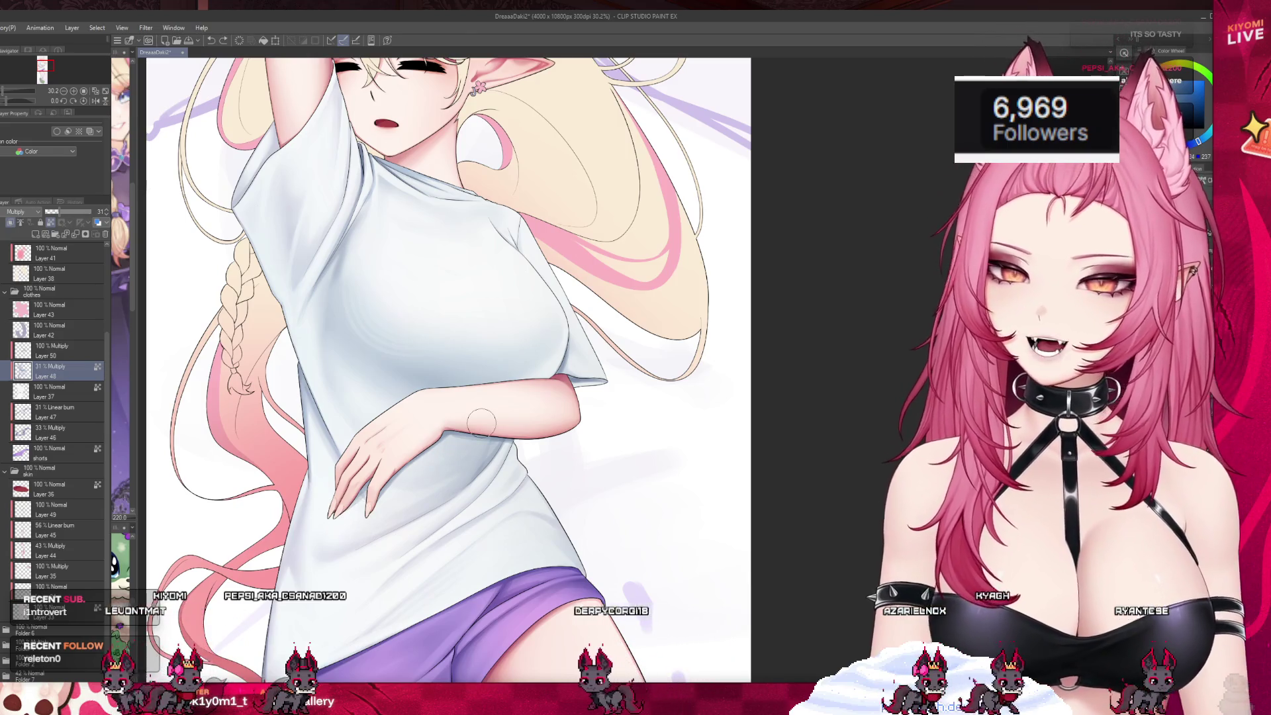
scroll(468, 423, "down", 5)
scroll(468, 423, "up", 4)
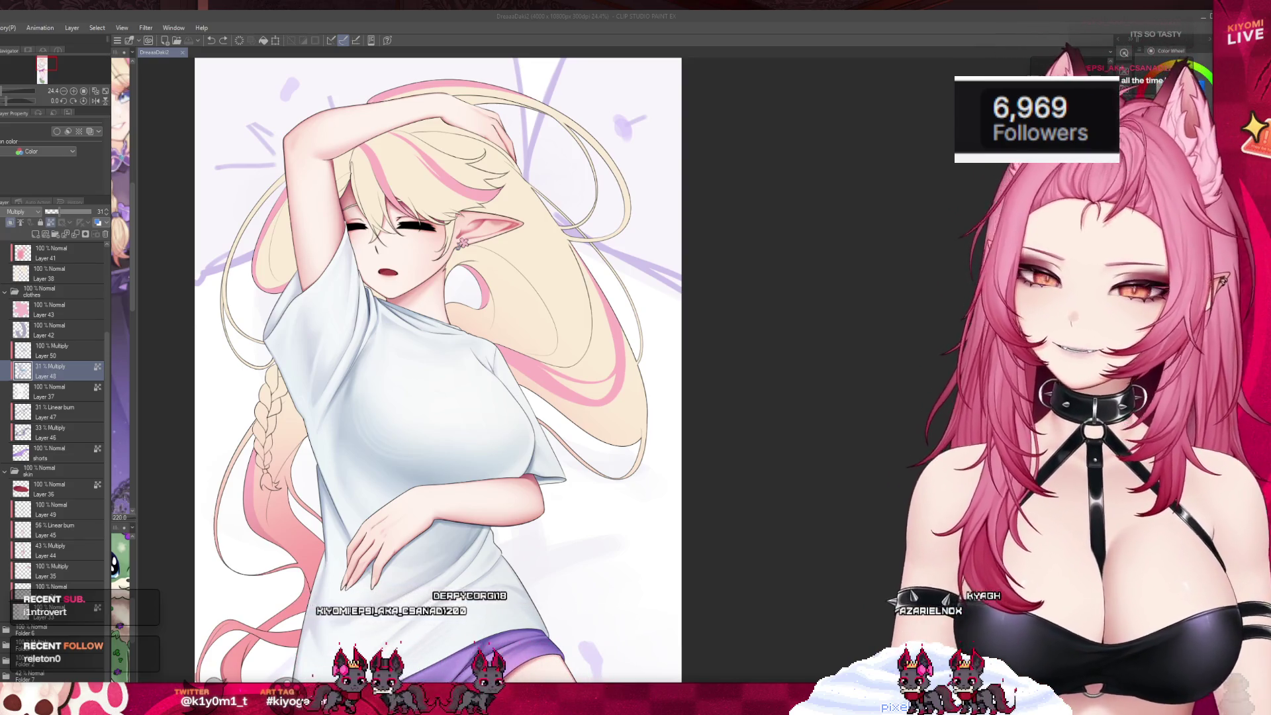
scroll(367, 334, "down", 2)
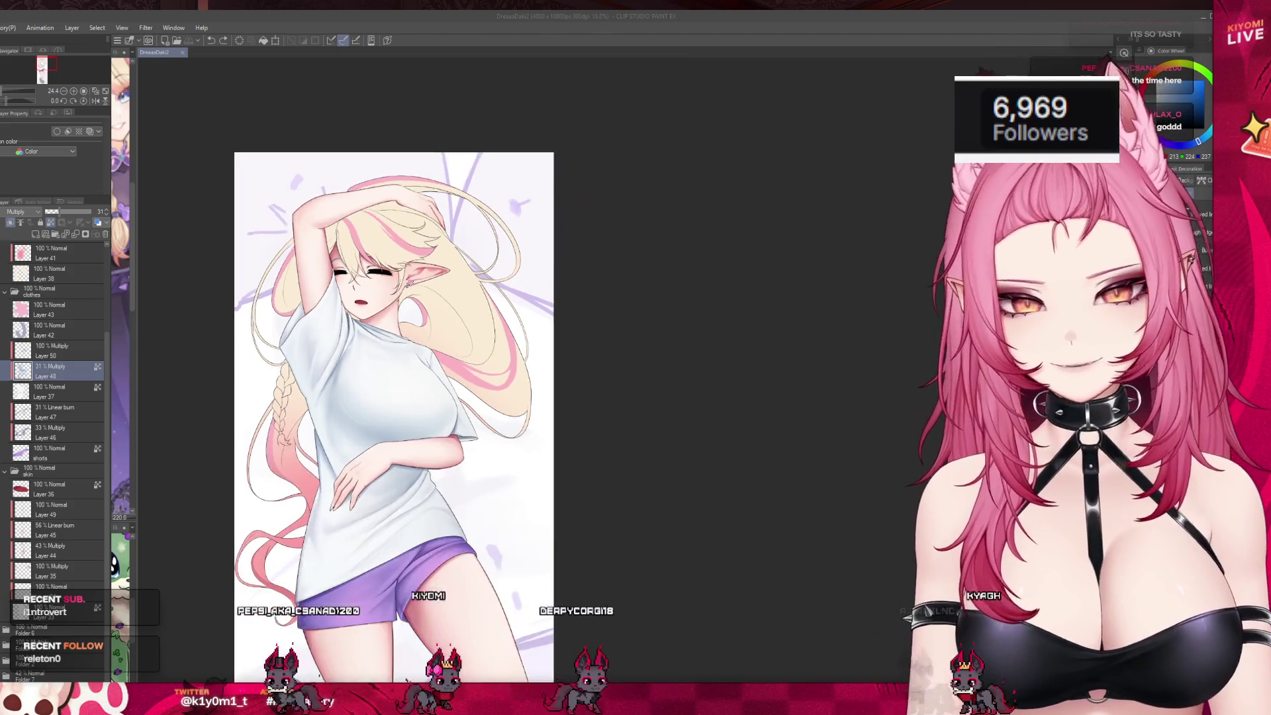
scroll(376, 388, "up", 5)
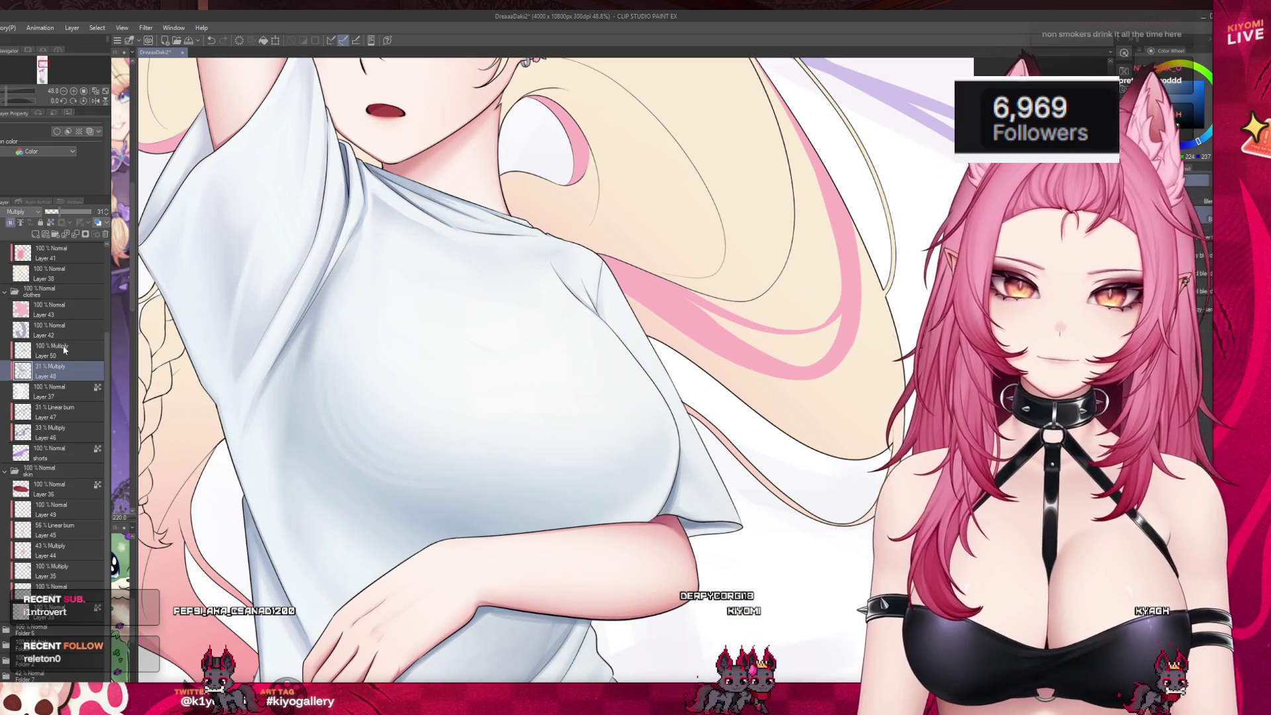
- Collapse the skin and clothes folders and add an empty Layer 51 above Layer 39 in the hair folder
left_click(64, 349)
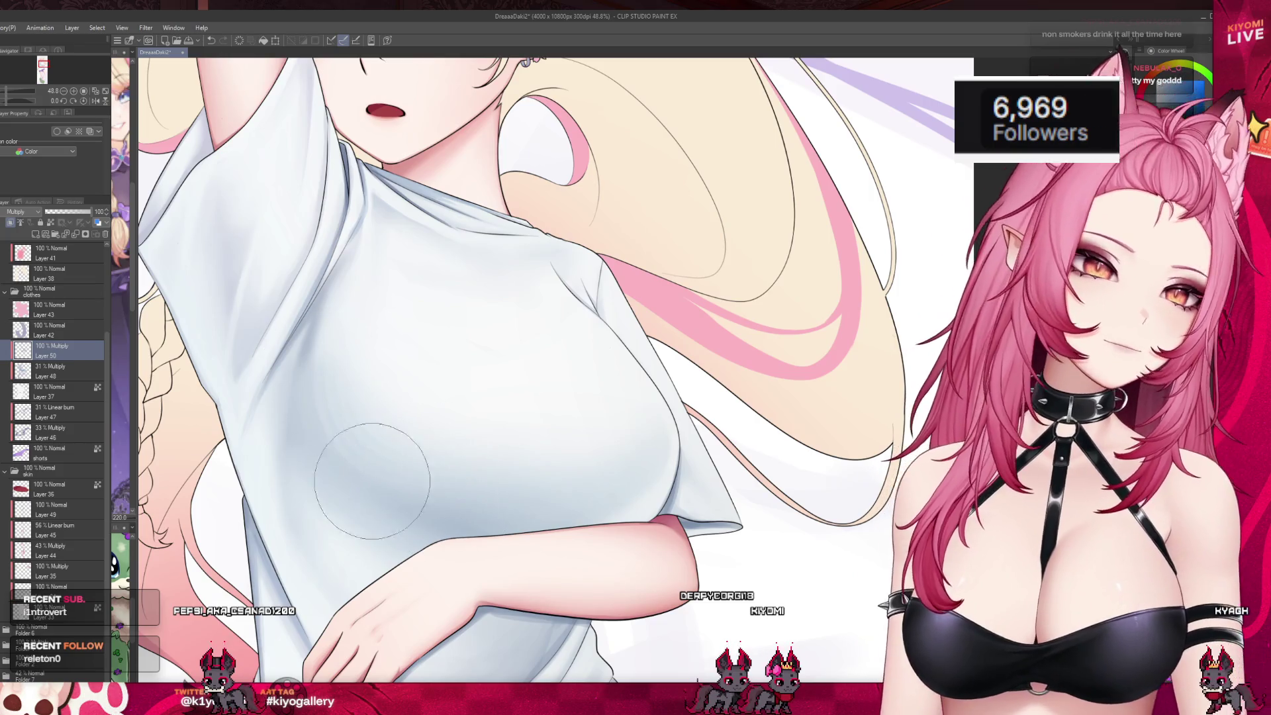
scroll(567, 454, "down", 3)
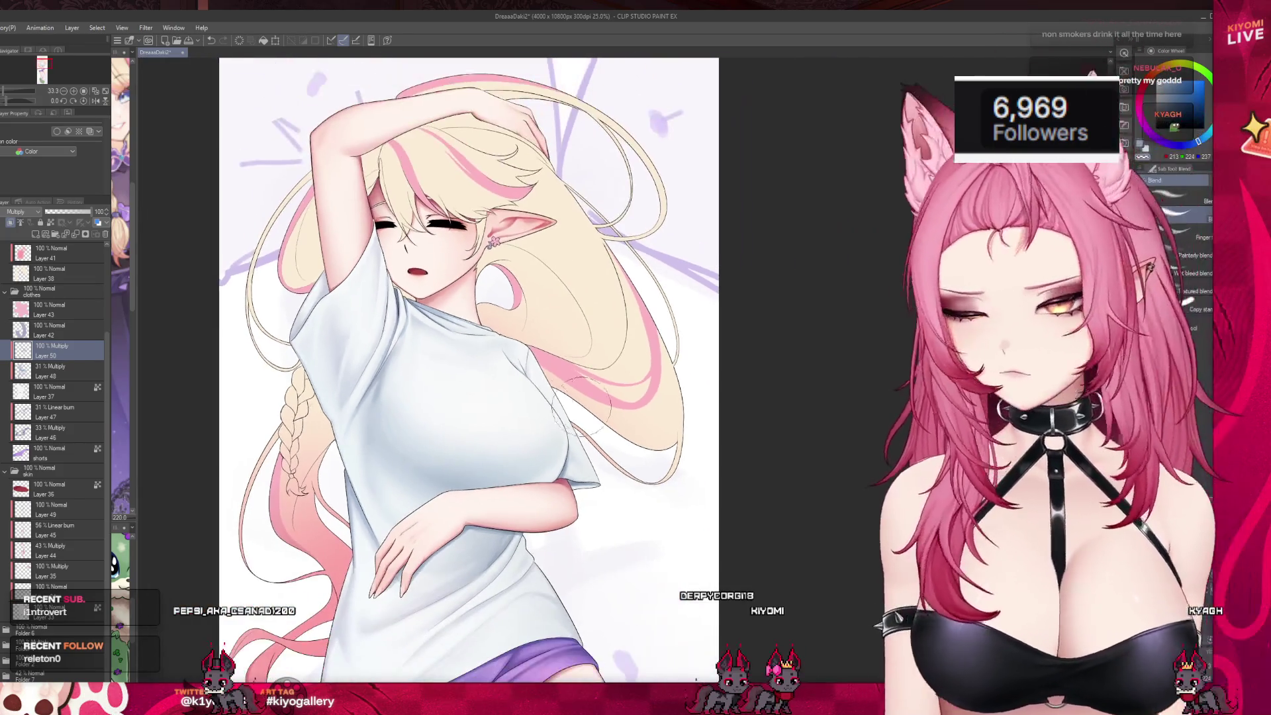
scroll(531, 390, "down", 2)
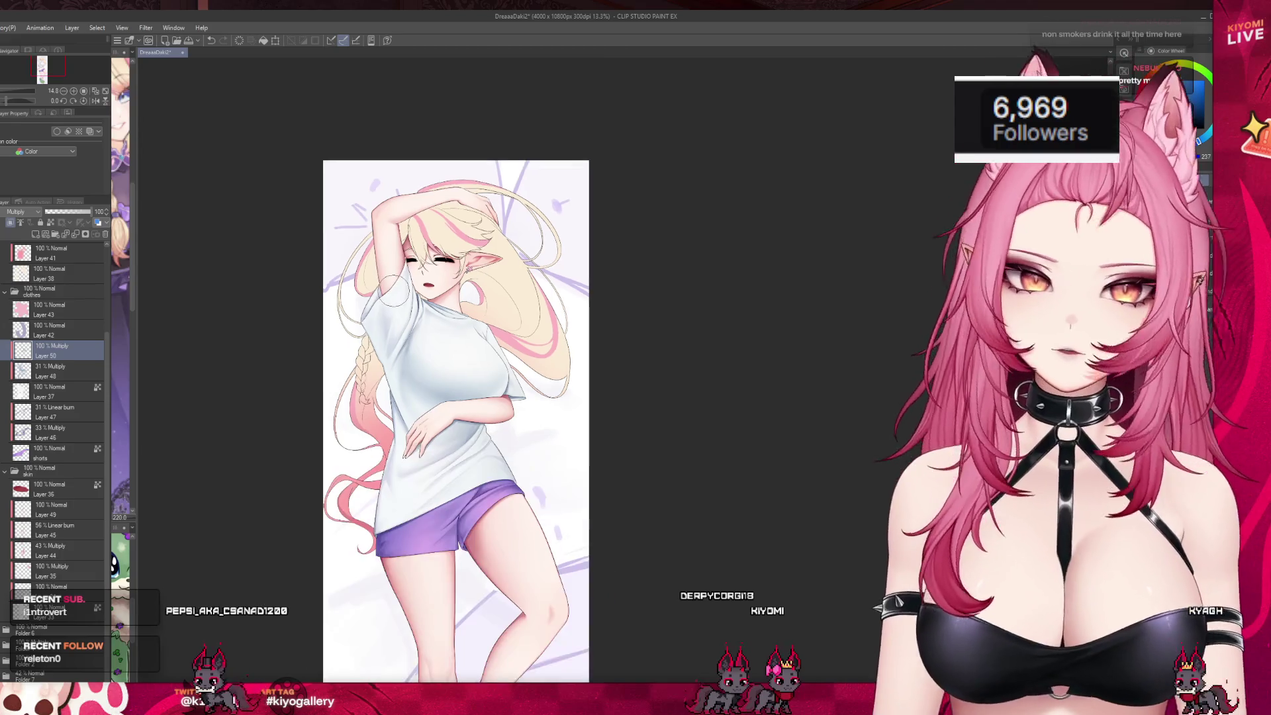
scroll(420, 376, "down", 1)
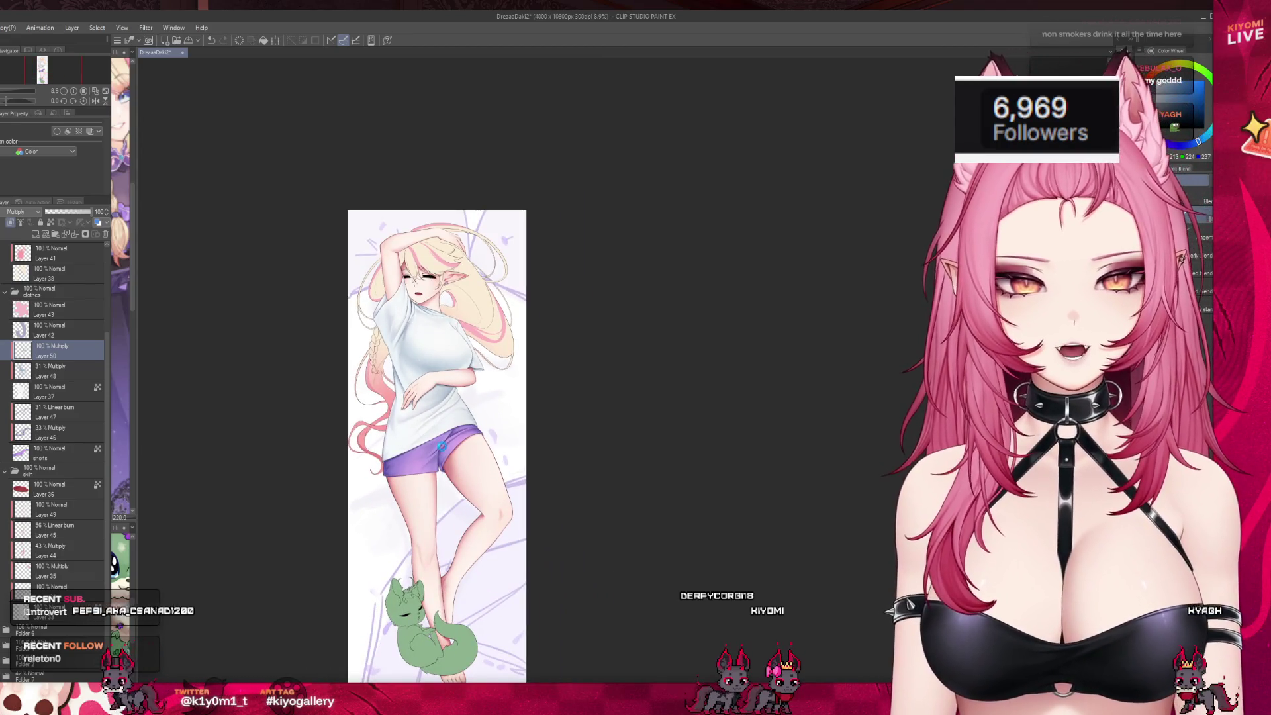
scroll(504, 296, "up", 1)
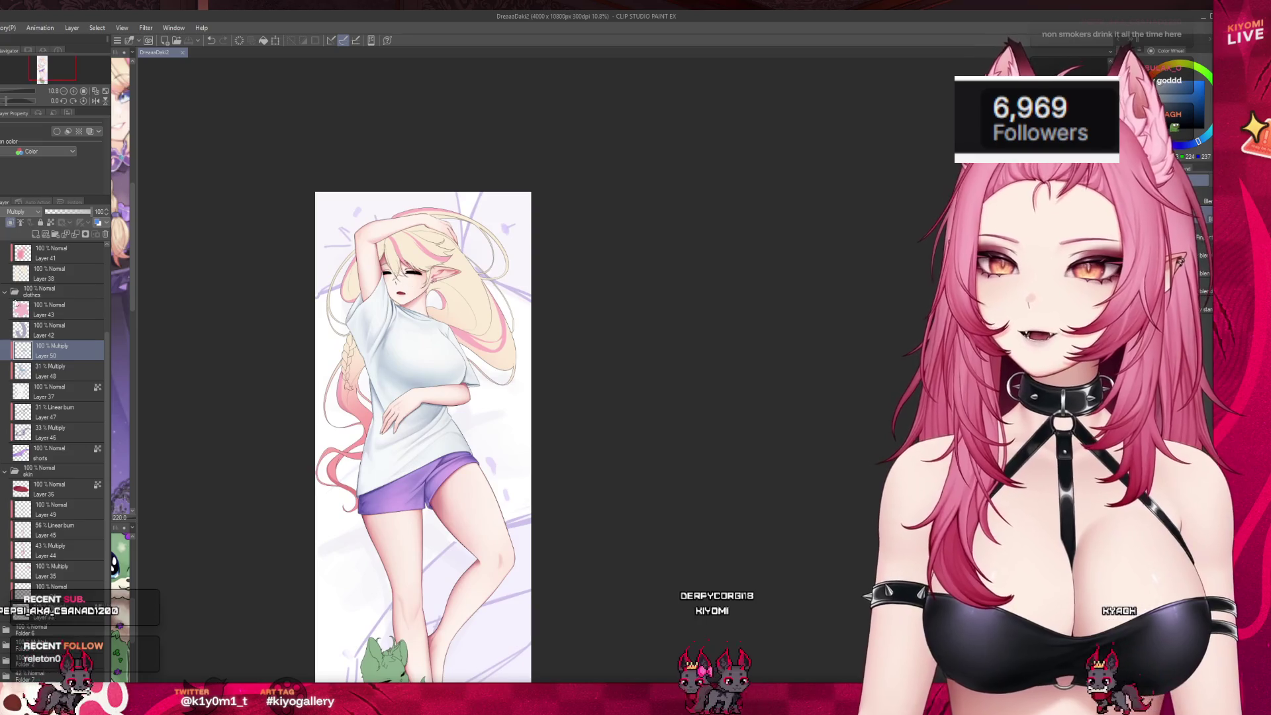
left_click(5, 291)
left_click(5, 412)
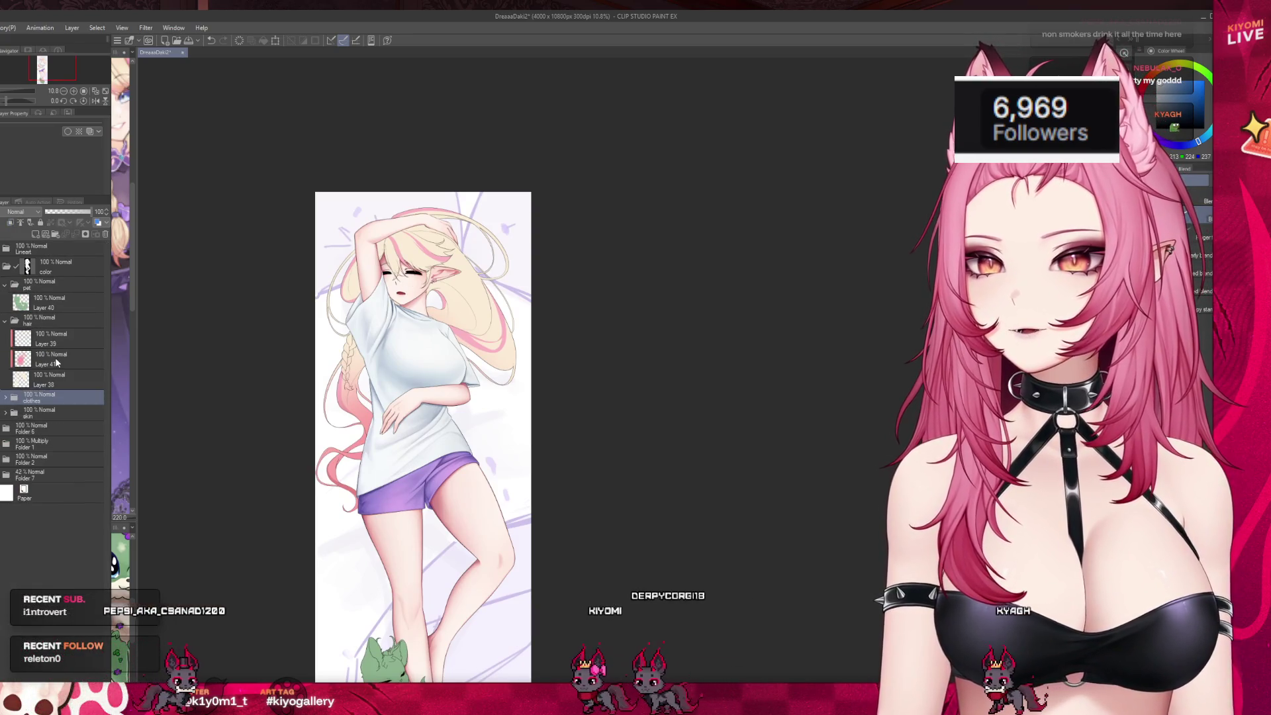
left_click(57, 339)
left_click(34, 233)
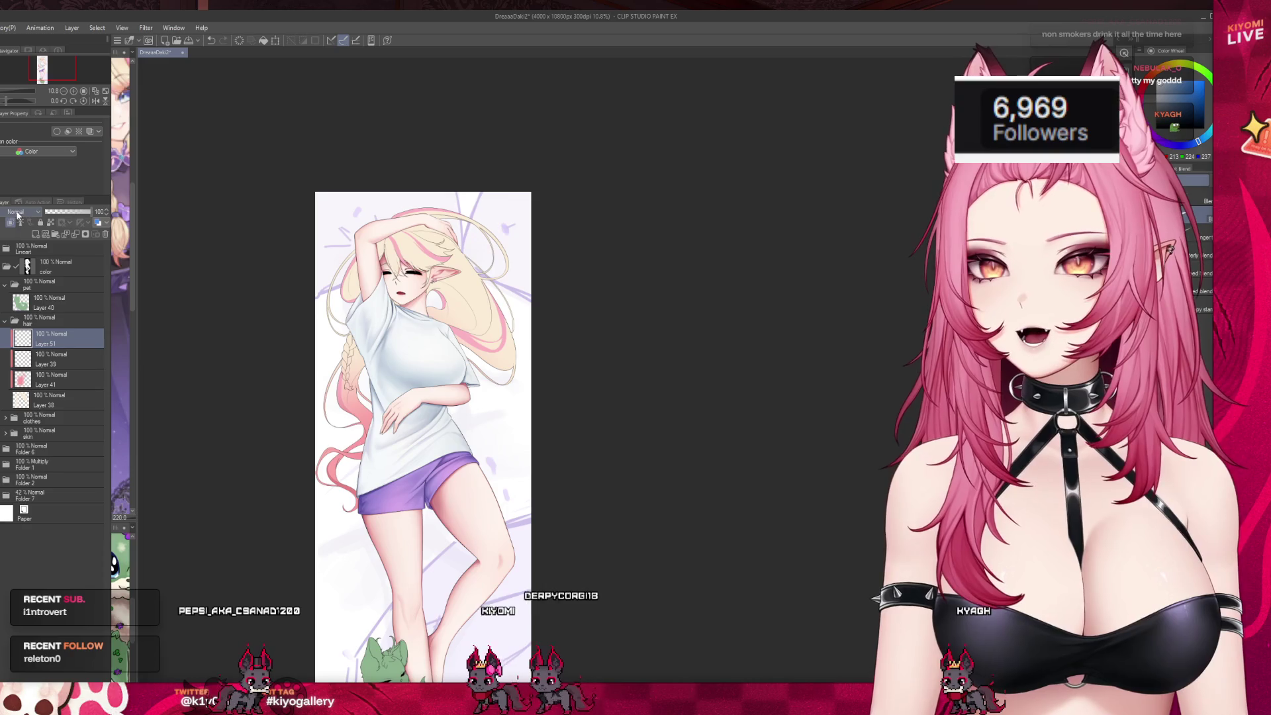
- Set Layer 51 to Multiply, zoom in on the head, and paint a first tan stroke across the bangs
left_click(18, 212)
left_click(20, 252)
scroll(397, 252, "up", 5)
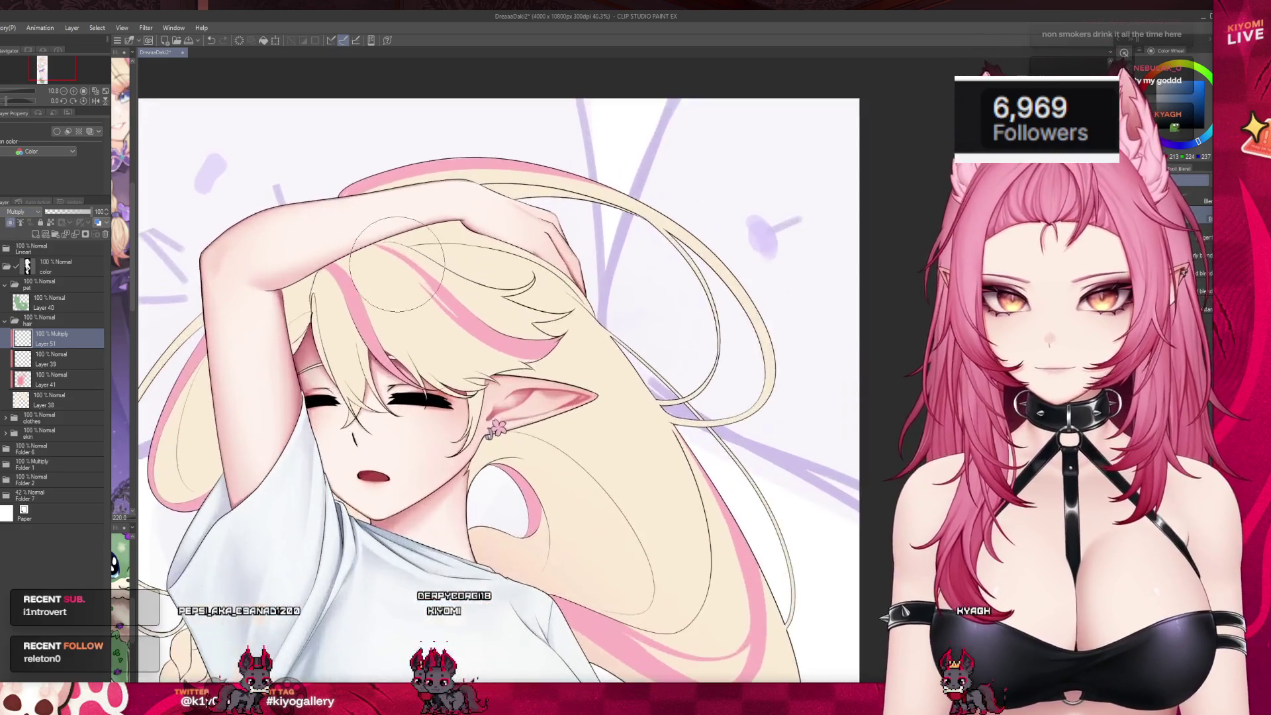
scroll(398, 263, "up", 2)
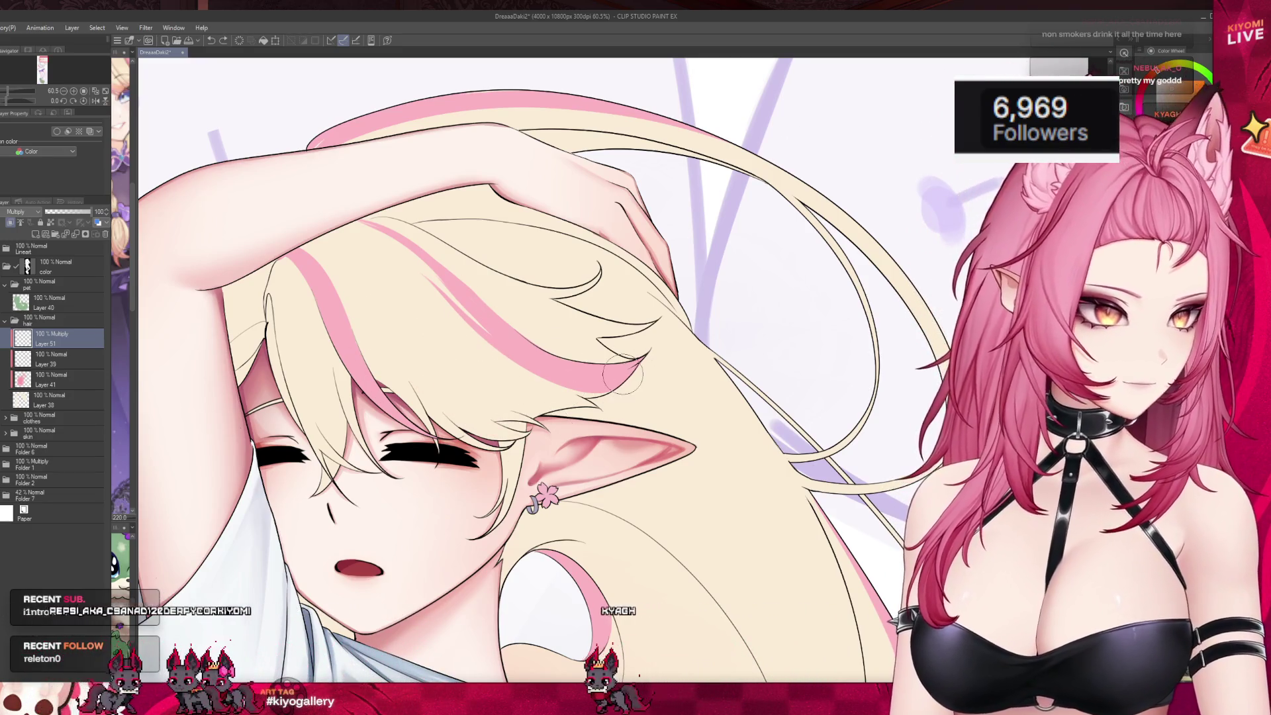
left_click_drag(383, 319, 523, 401)
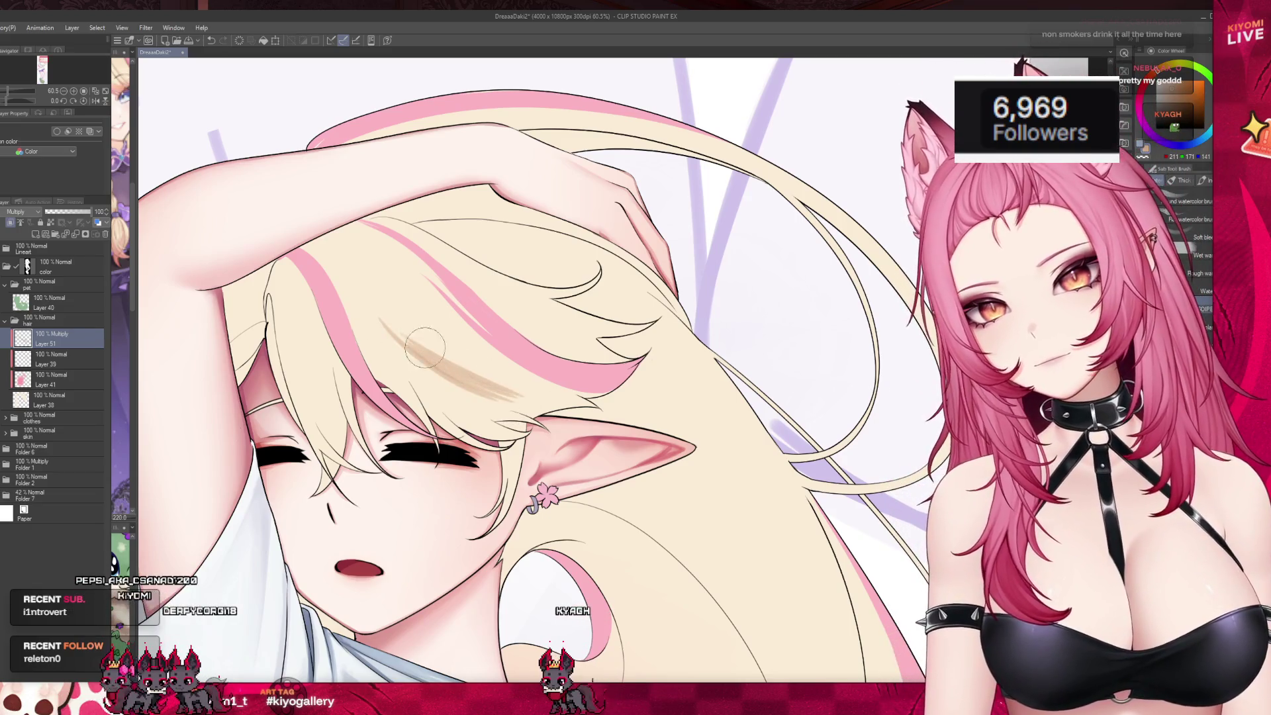
- Lower Layer 51's opacity to 40%, sample the ear's pink, and undo a trial hairline stroke
left_click(64, 211)
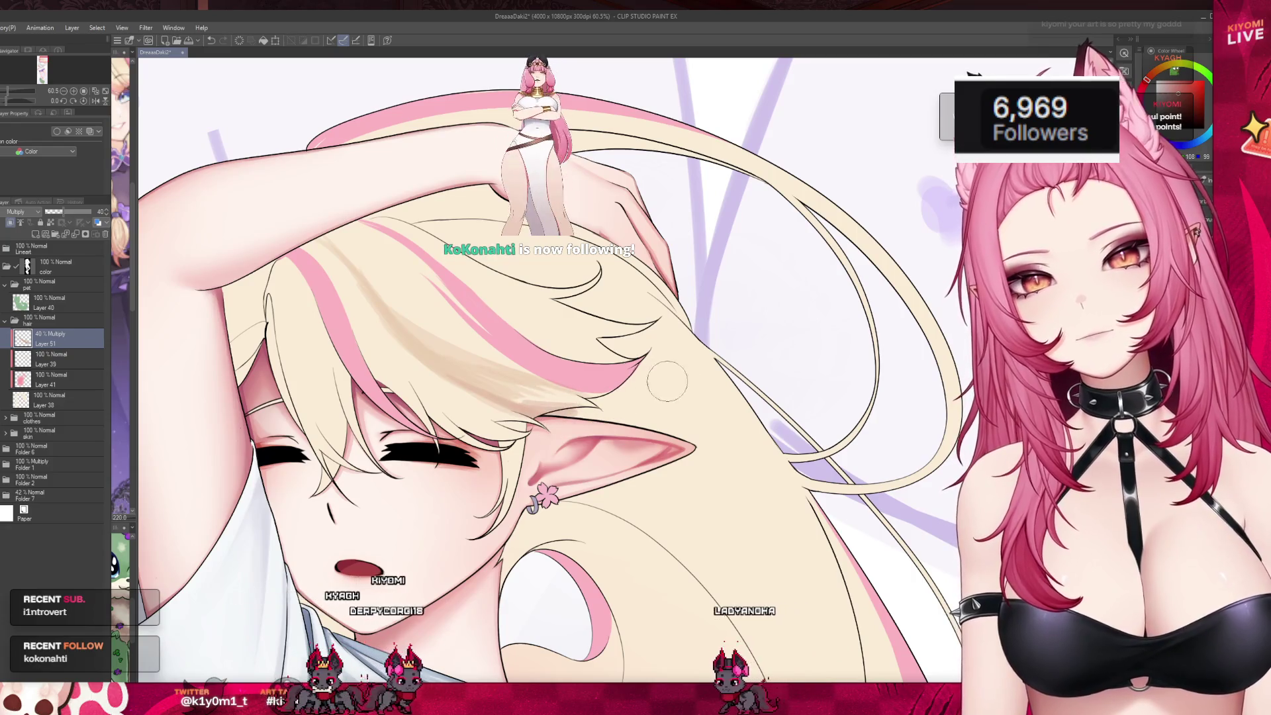
left_click(612, 439, "alt")
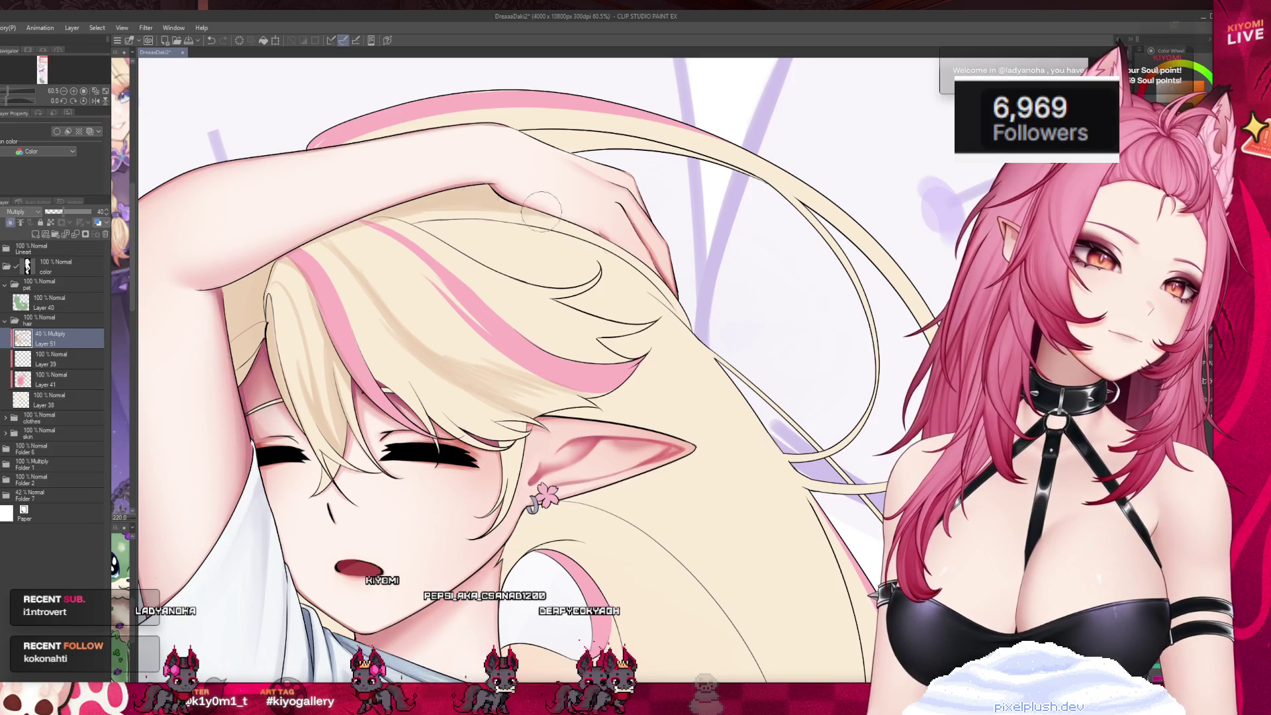
left_click_drag(553, 232, 440, 225)
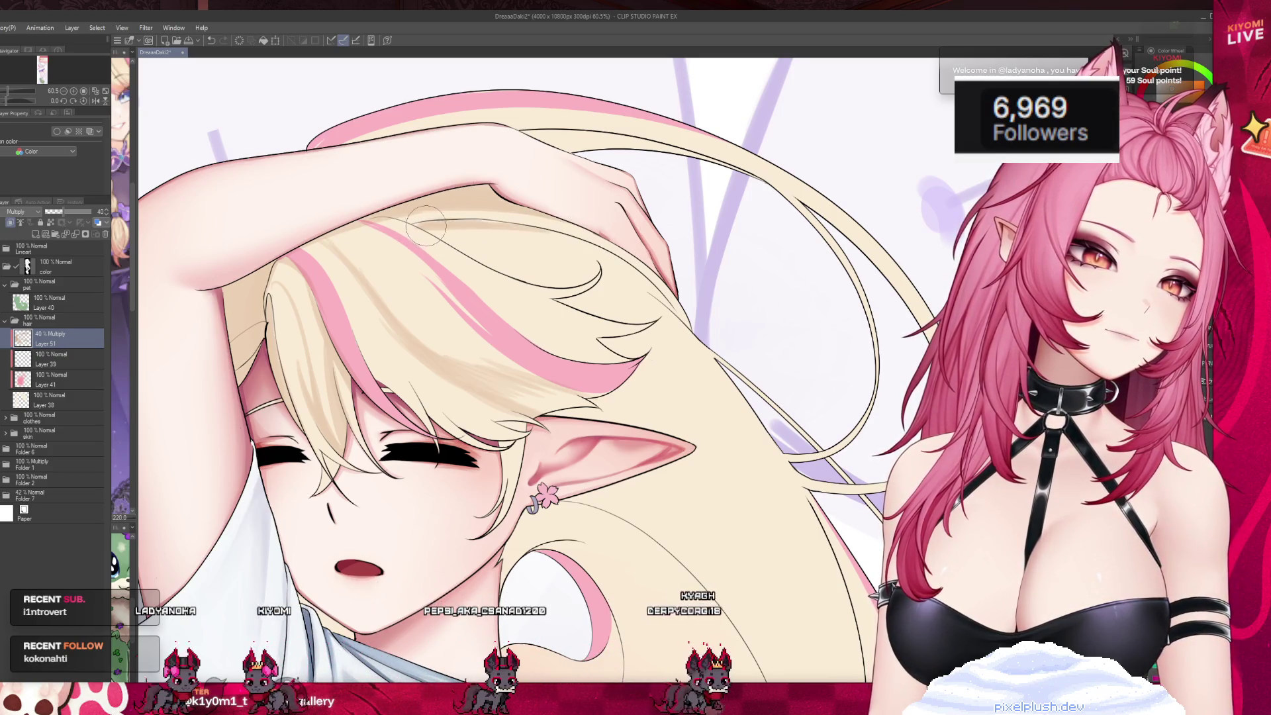
key("ctrl+z")
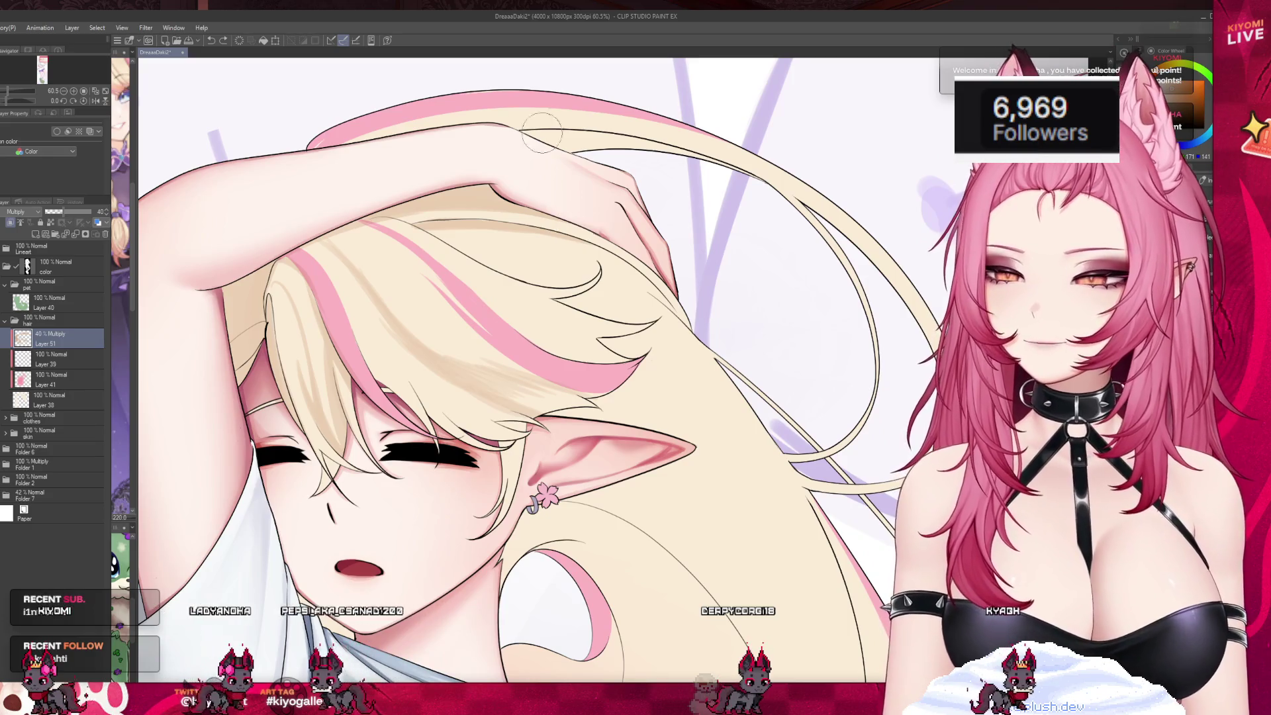
scroll(542, 133, "down", 2)
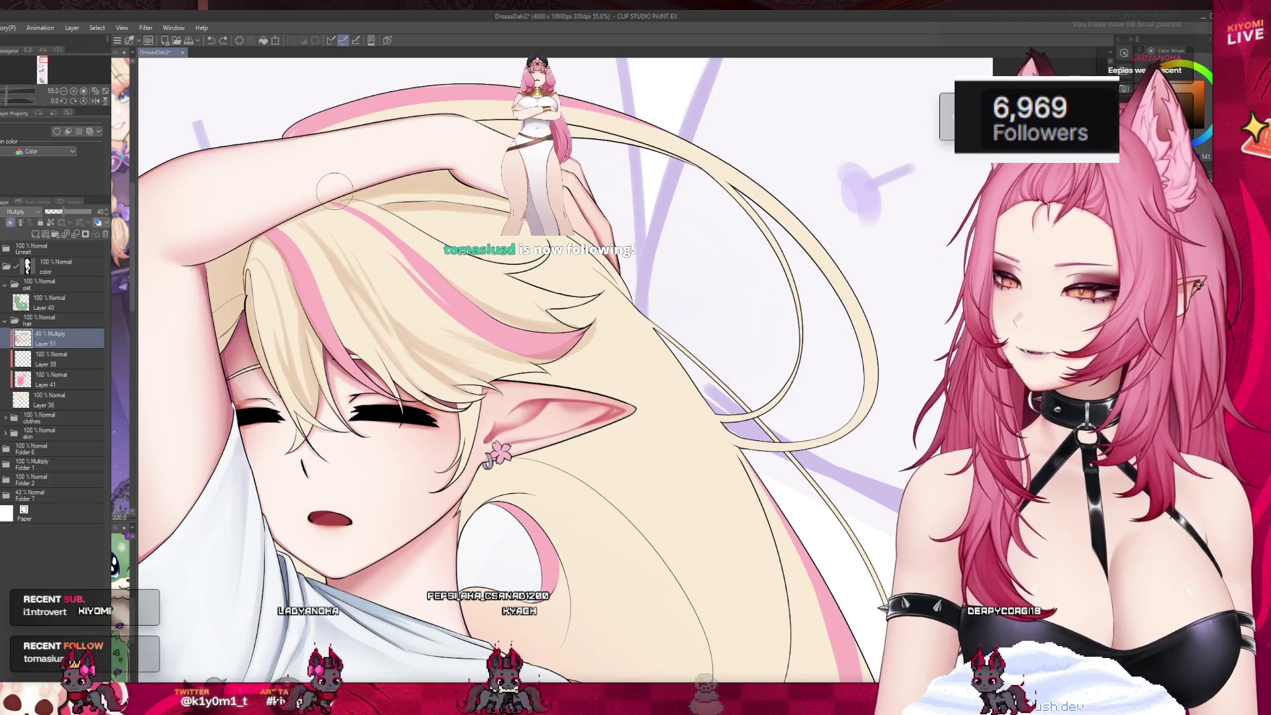
key("ctrl+minus")
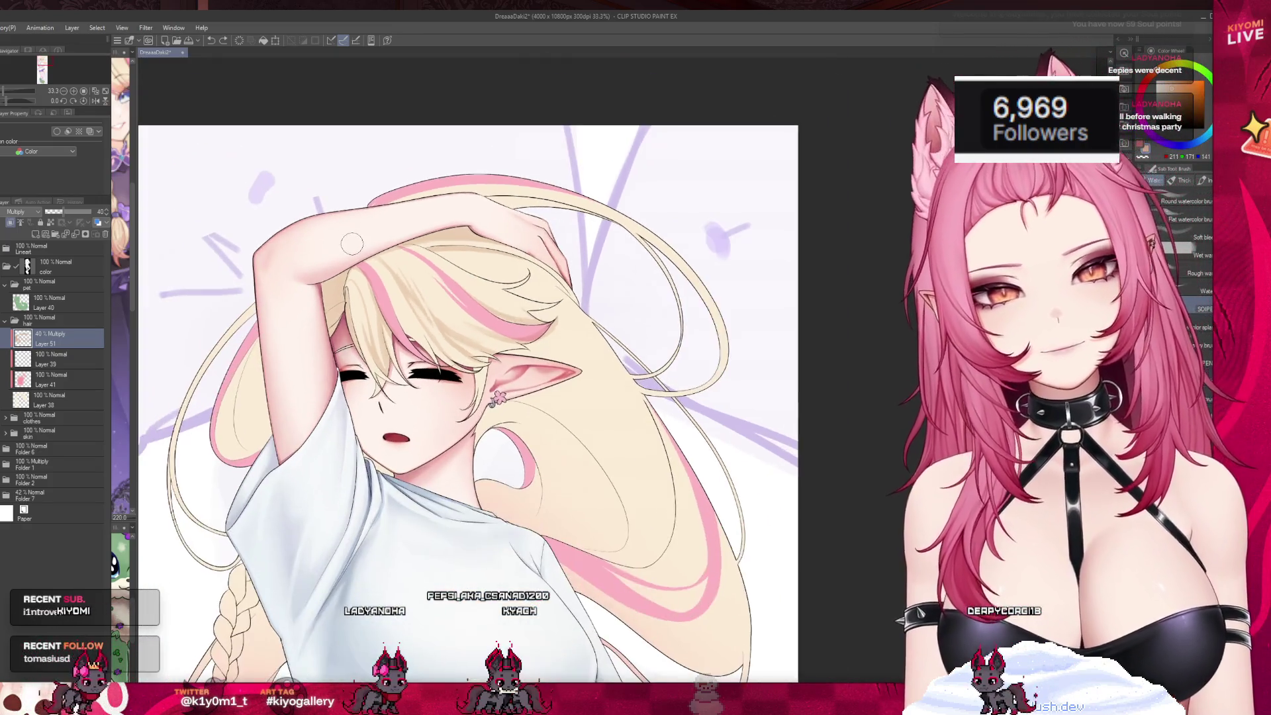
scroll(377, 265, "up", 2)
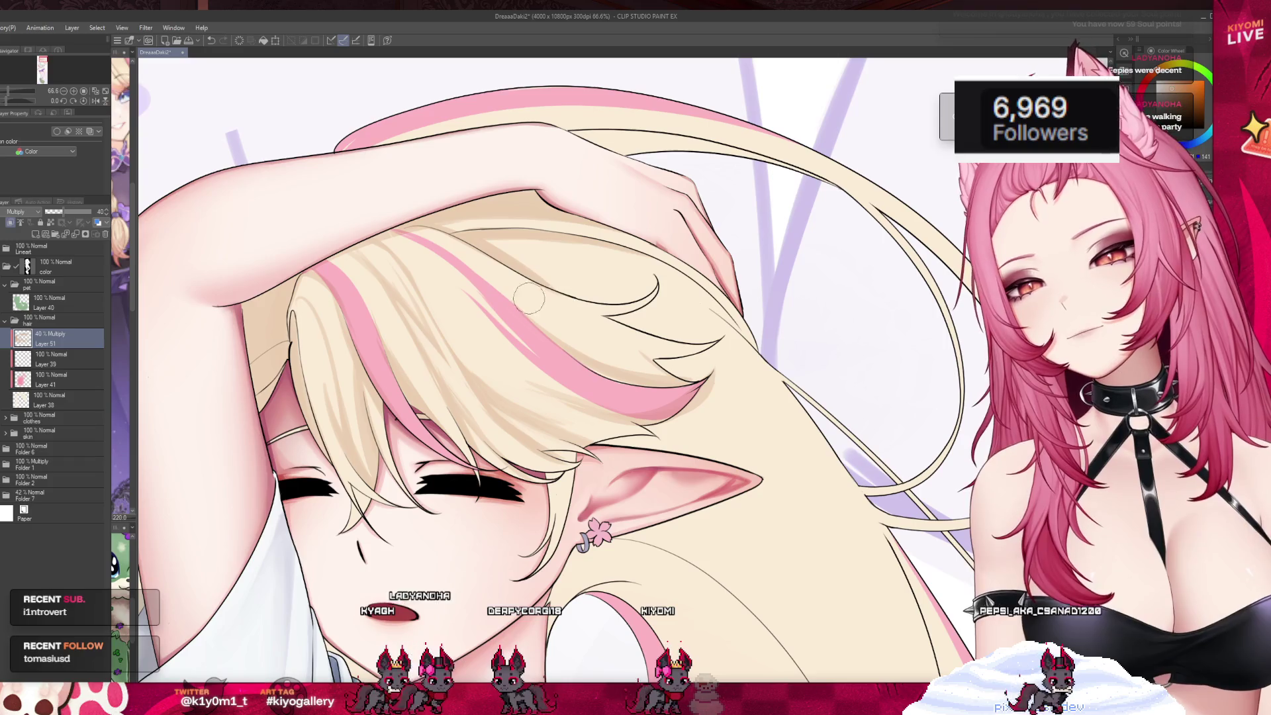
- Undo the two faint strokes and repaint darker shading along the pink hair streak
key("ctrl+z")
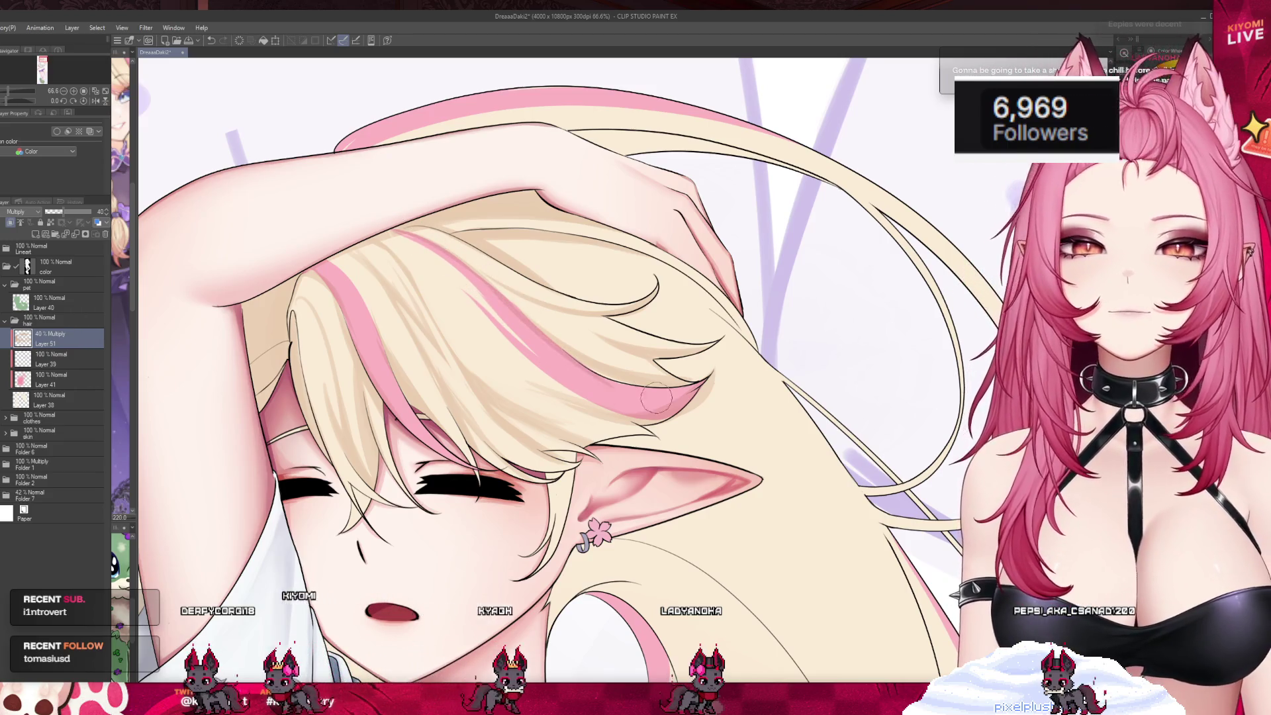
key("ctrl+z")
left_click_drag(510, 334, 660, 412)
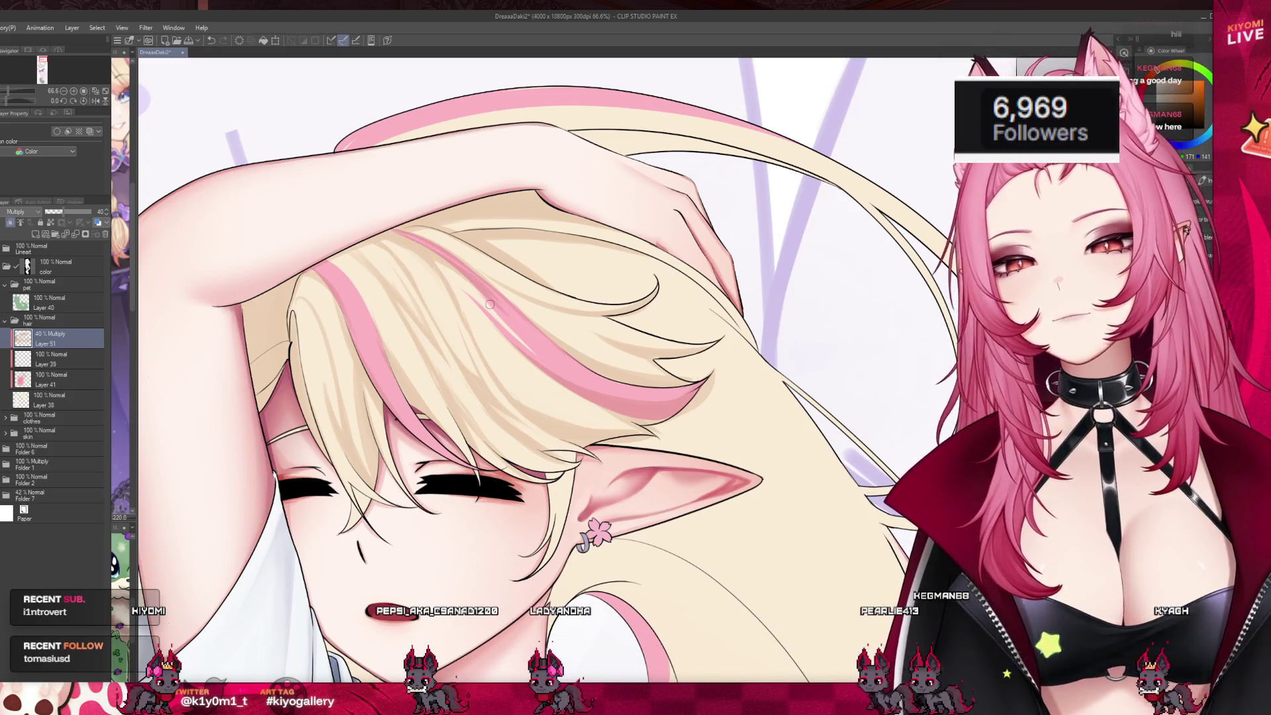
scroll(527, 336, "down", 4)
scroll(527, 336, "down", 2)
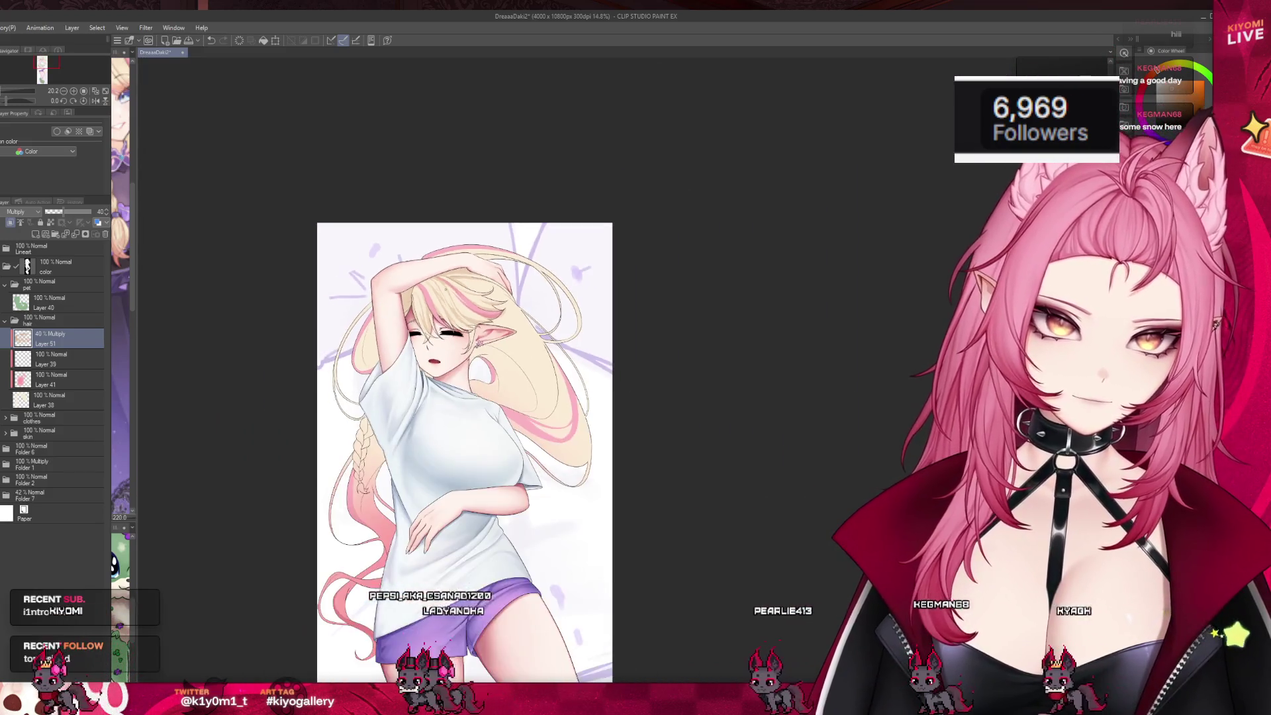
scroll(453, 335, "up", 1)
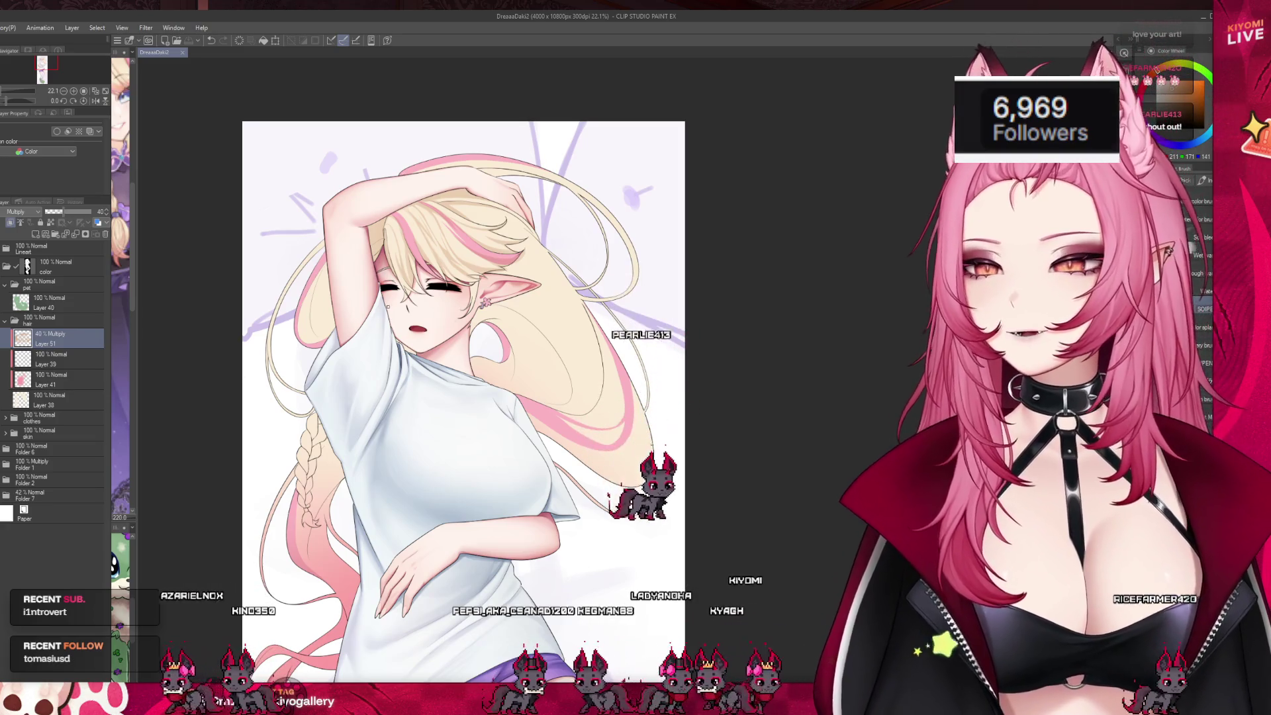
scroll(476, 398, "up", 1)
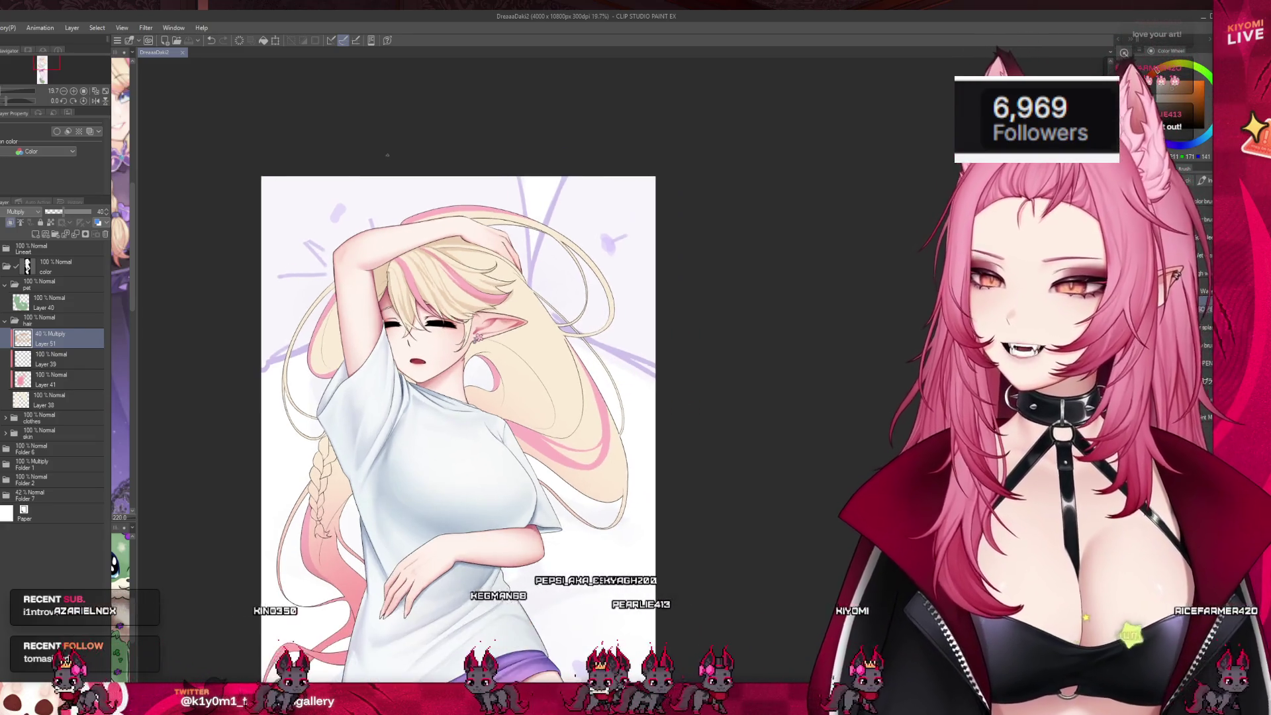
scroll(465, 254, "up", 4)
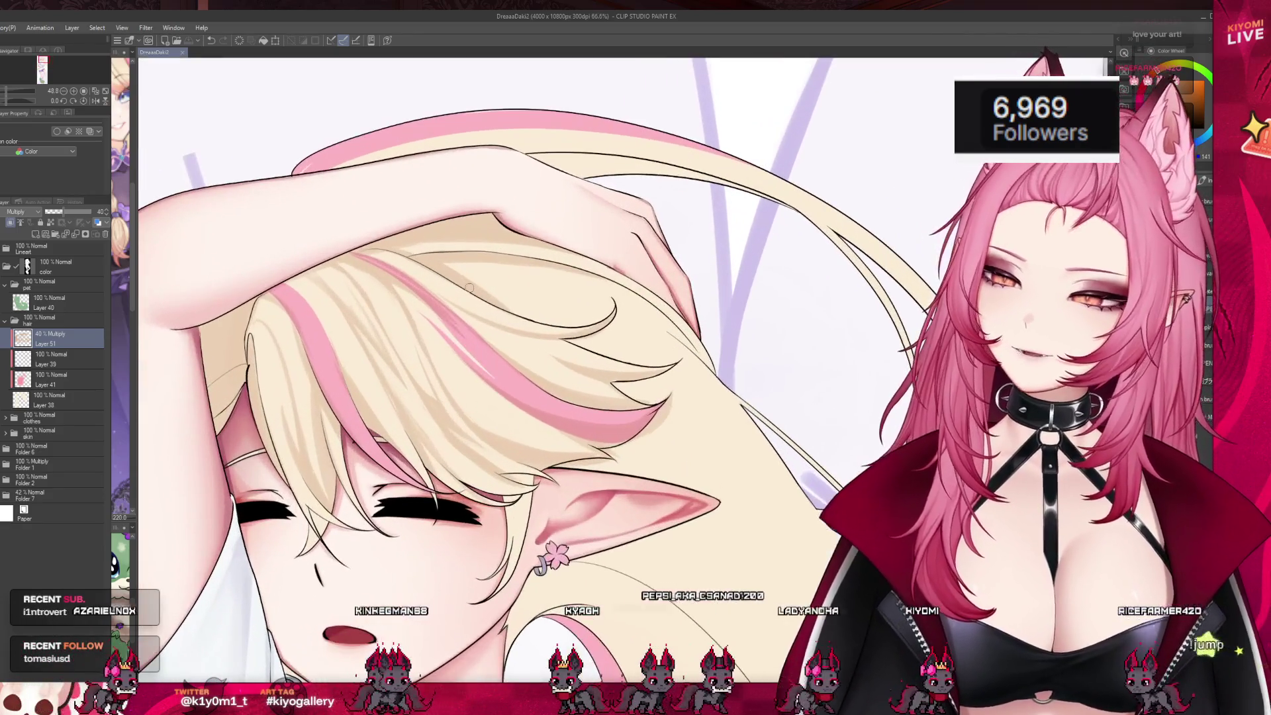
left_click_drag(412, 335, 417, 348)
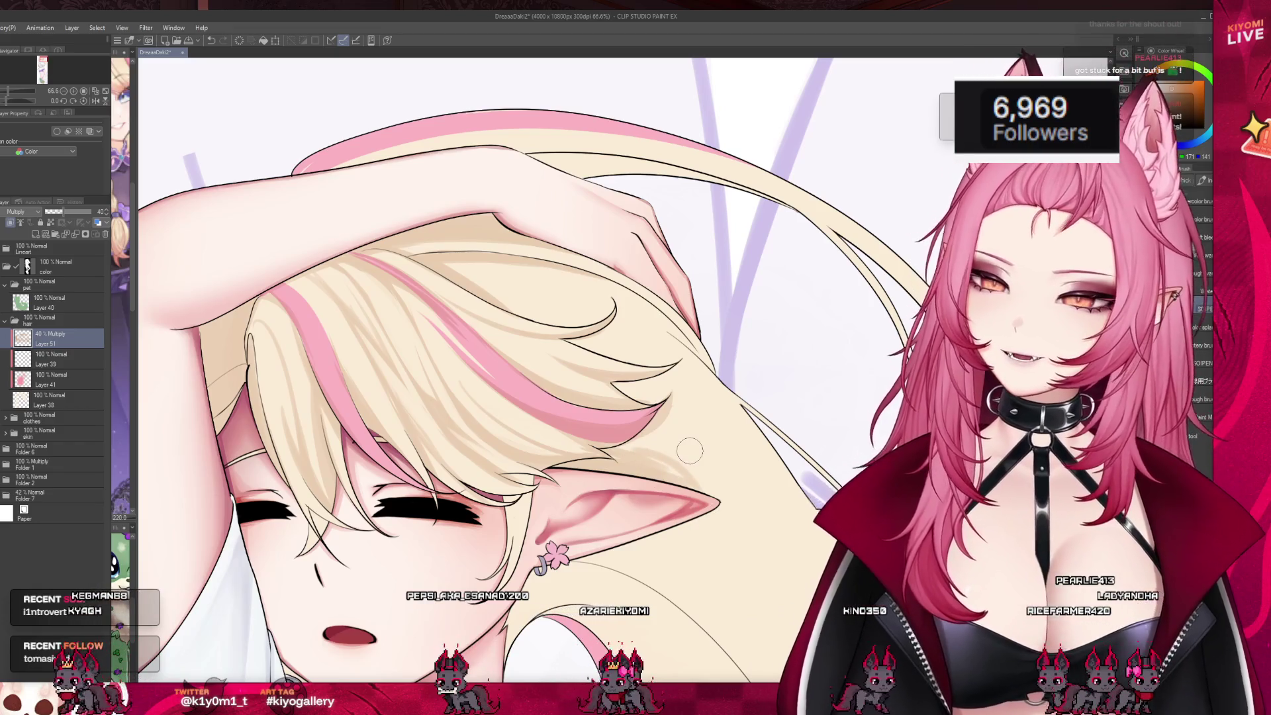
scroll(489, 283, "down", 4)
scroll(503, 370, "up", 3)
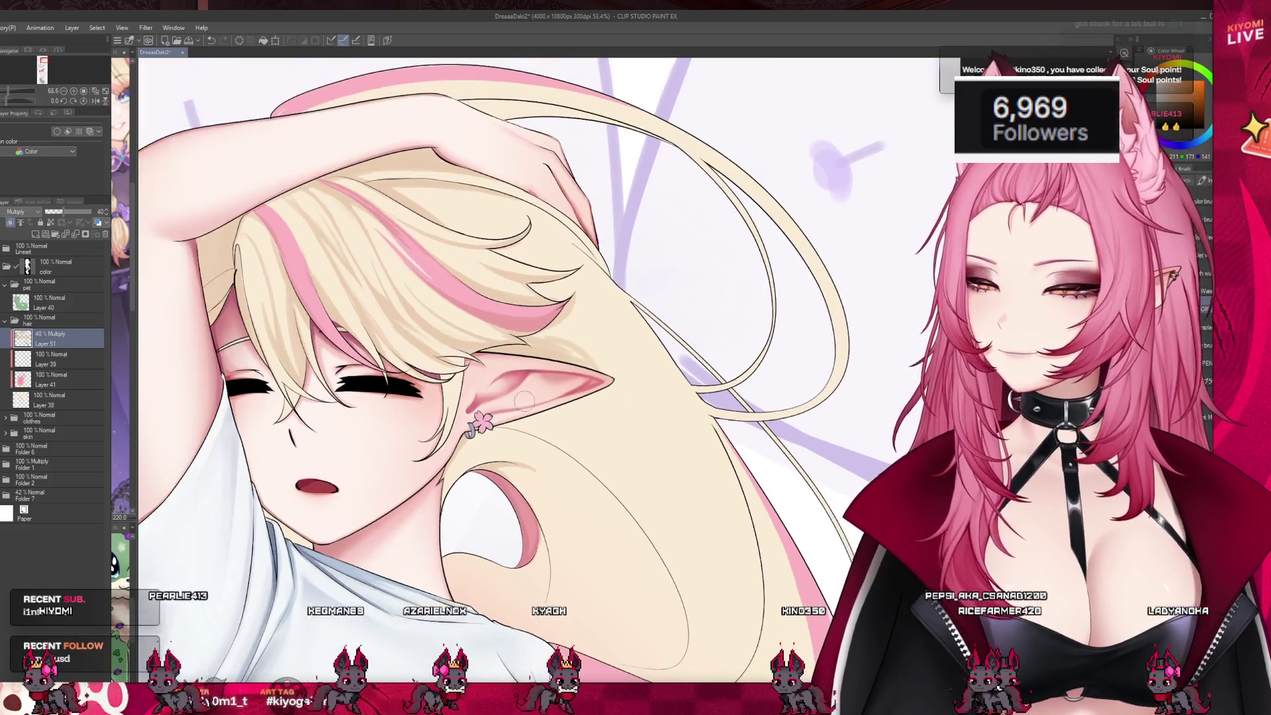
scroll(315, 199, "up", 2)
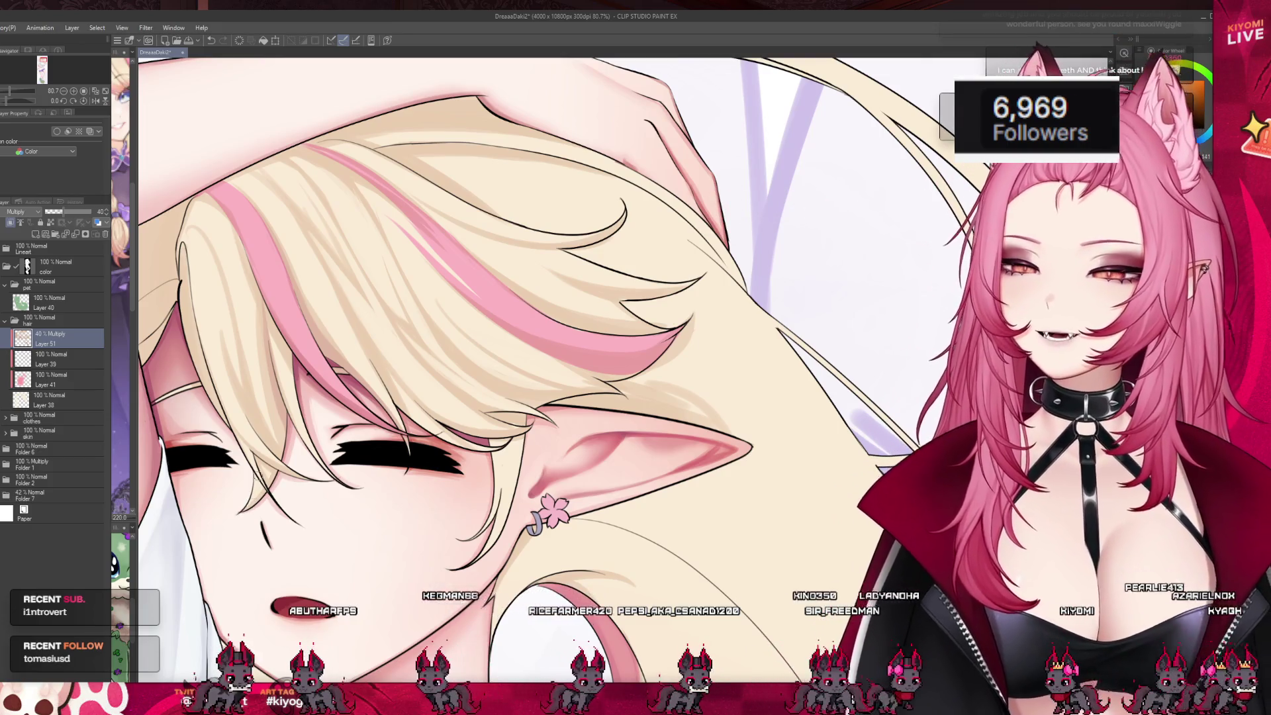
scroll(463, 370, "down", 10)
scroll(329, 369, "up", 1)
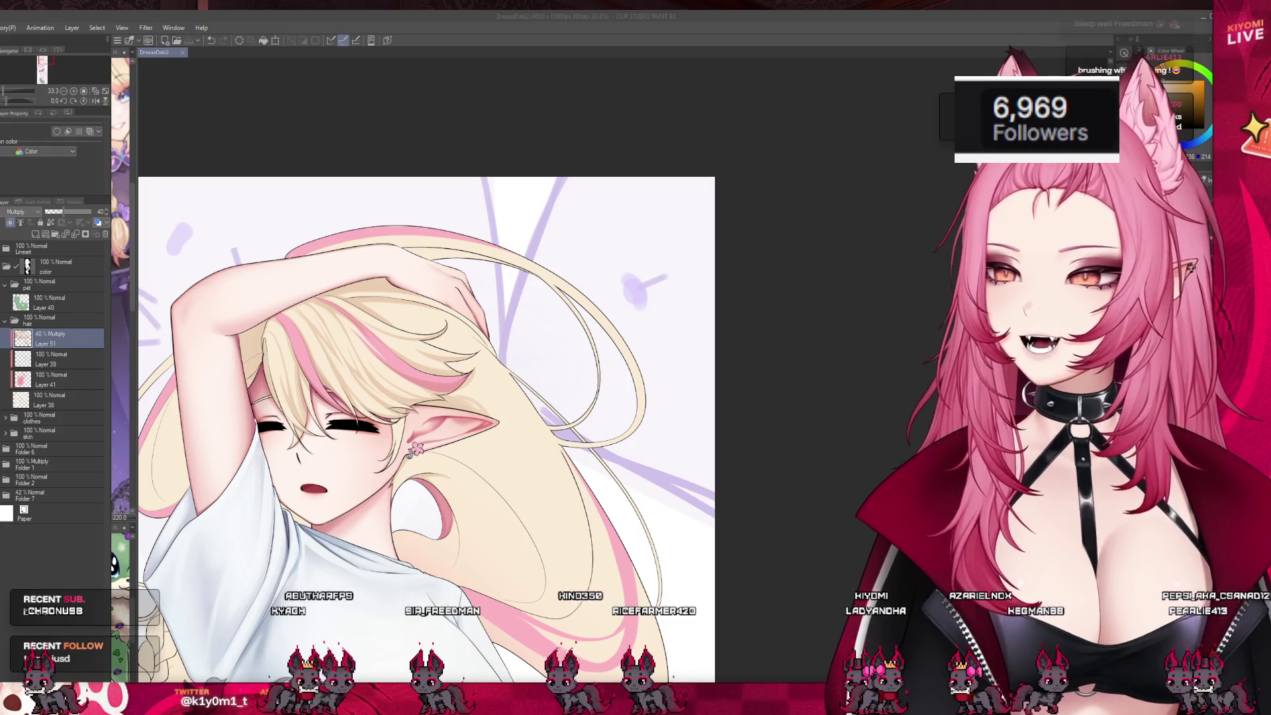
scroll(264, 317, "up", 4)
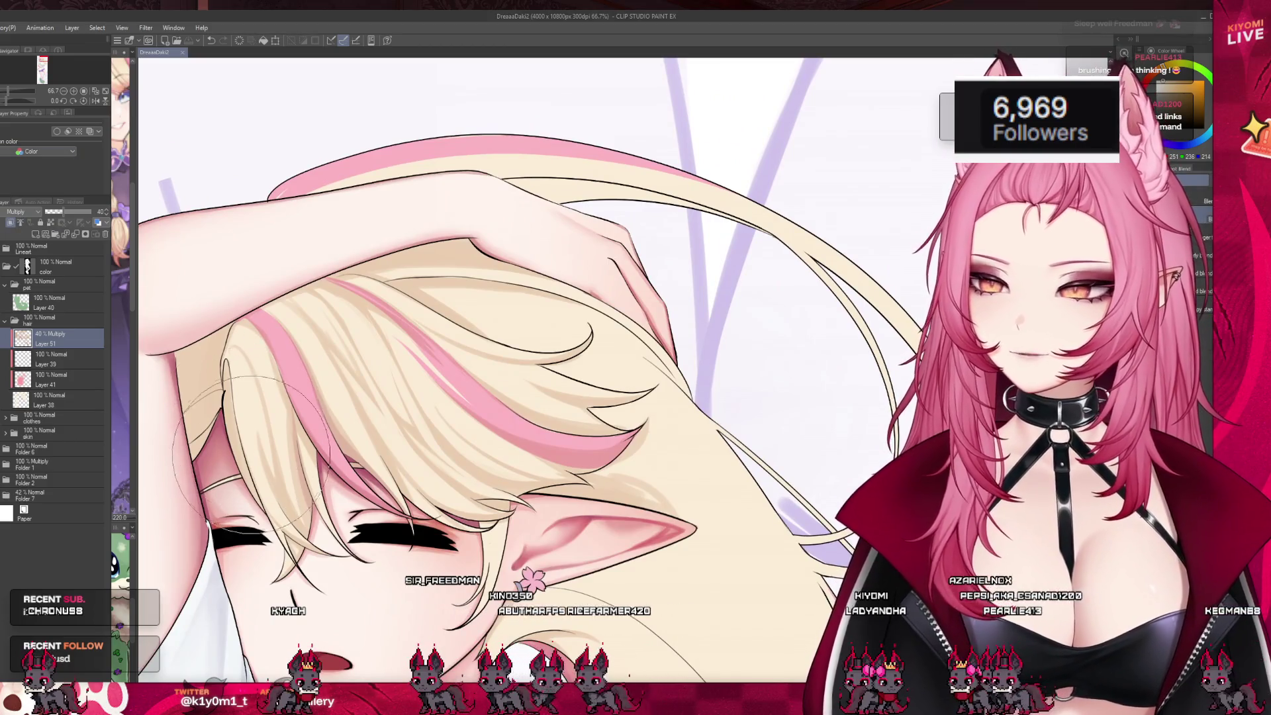
mouse_move(252, 452)
left_mouse_down()
mouse_move(281, 404)
mouse_move(368, 463)
left_mouse_up()
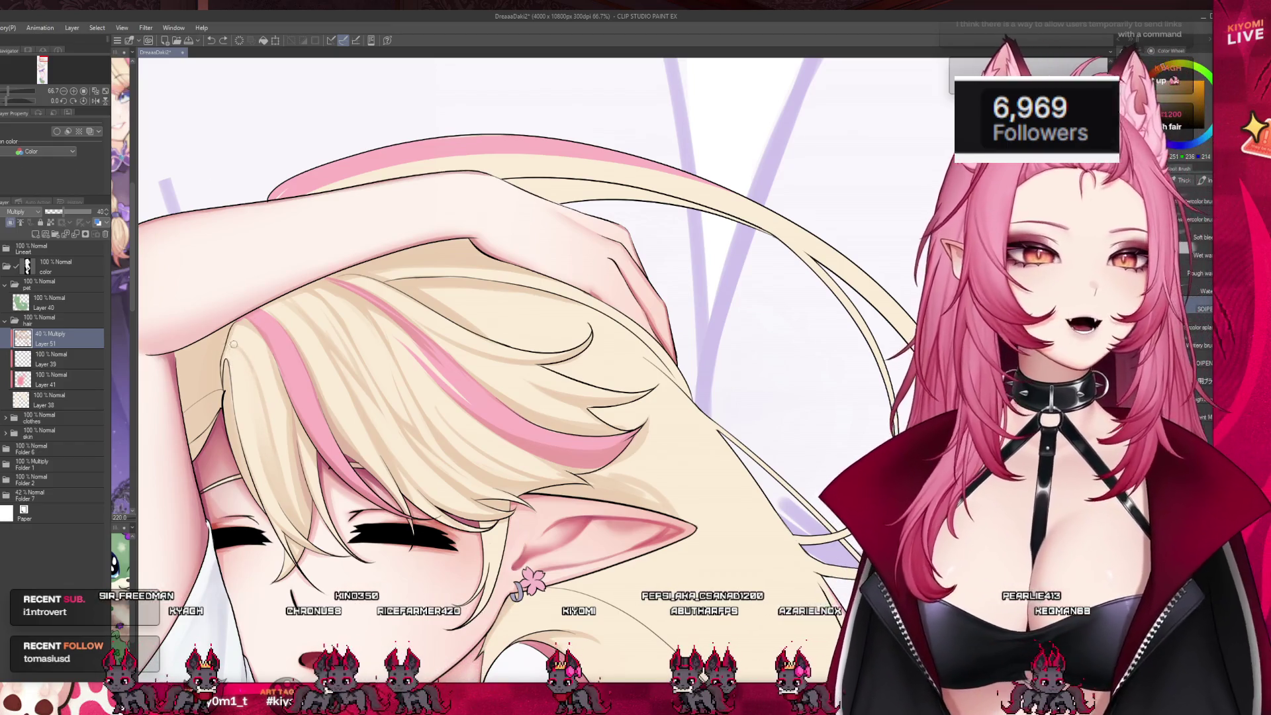
left_click_drag(40, 212, 116, 210)
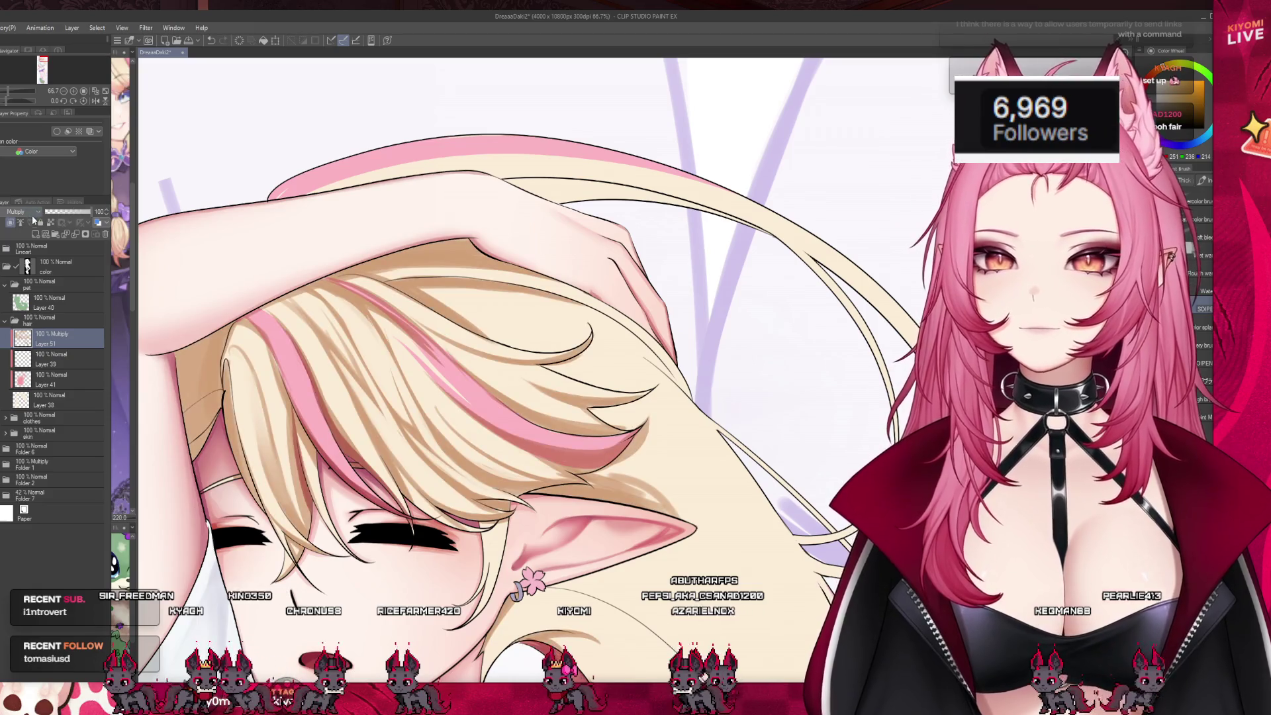
scroll(30, 213, "up", 2)
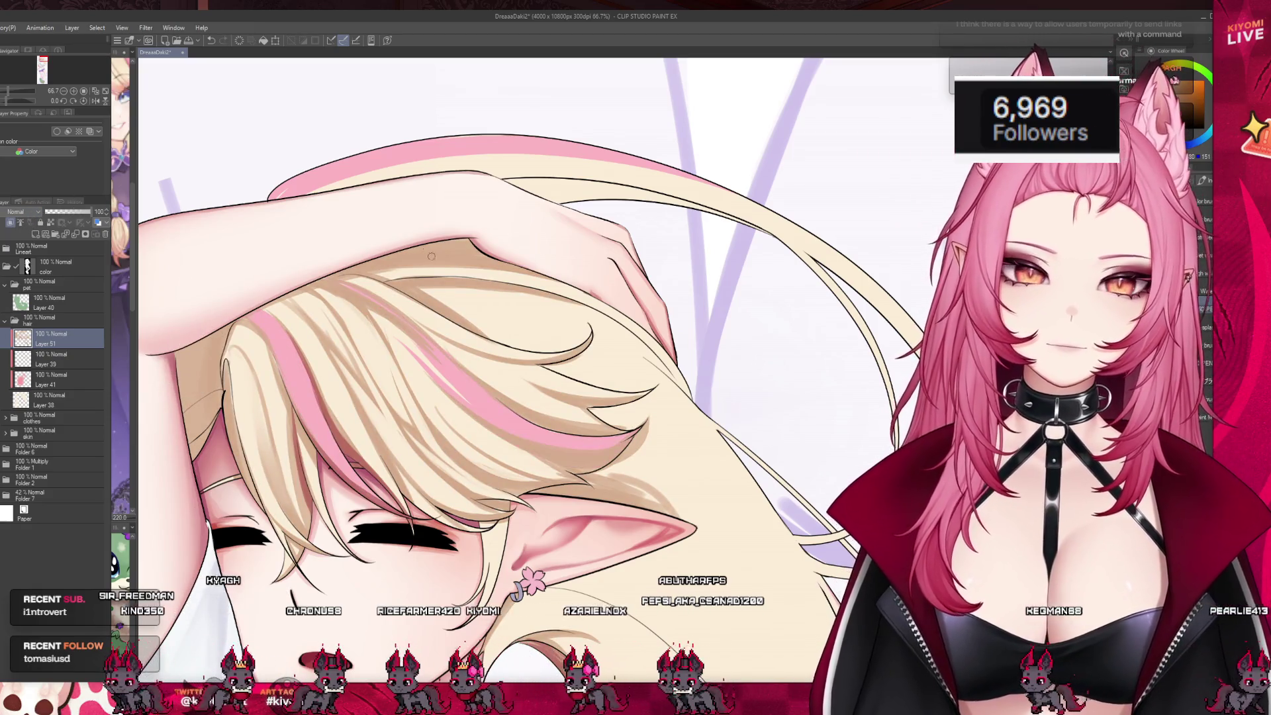
key("ctrl+z")
key("ctrl+z")
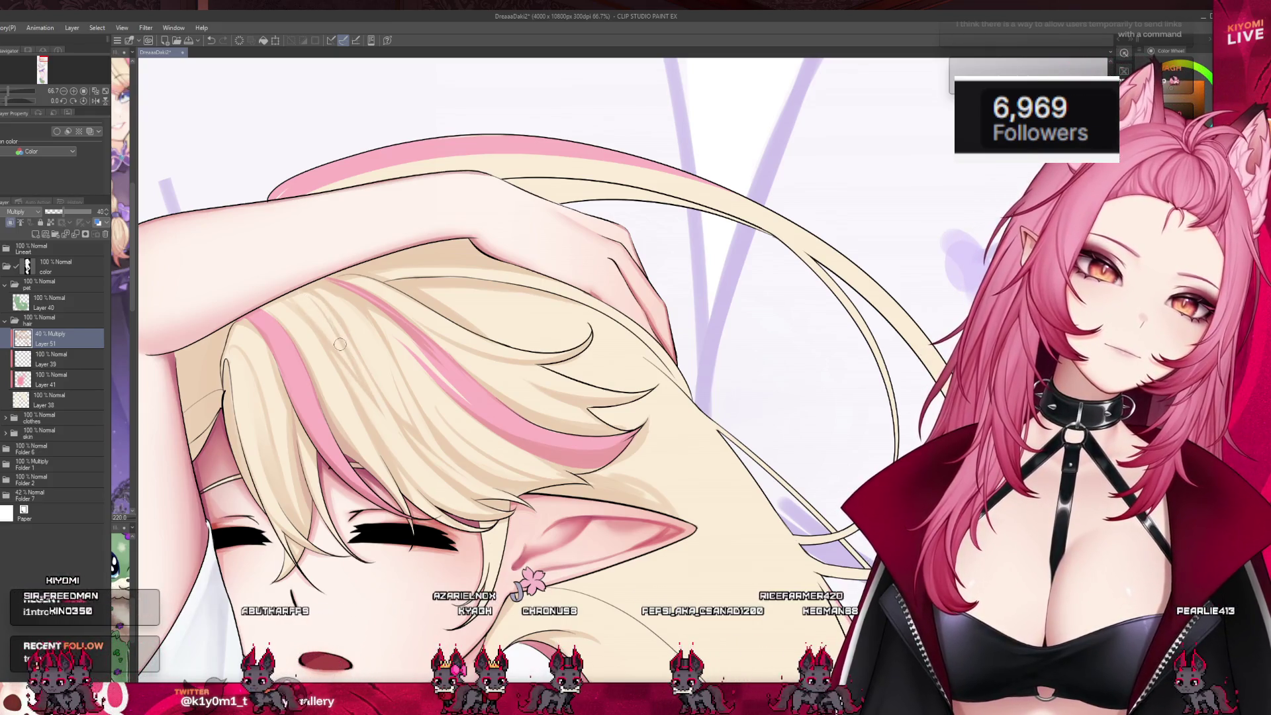
scroll(382, 238, "down", 5)
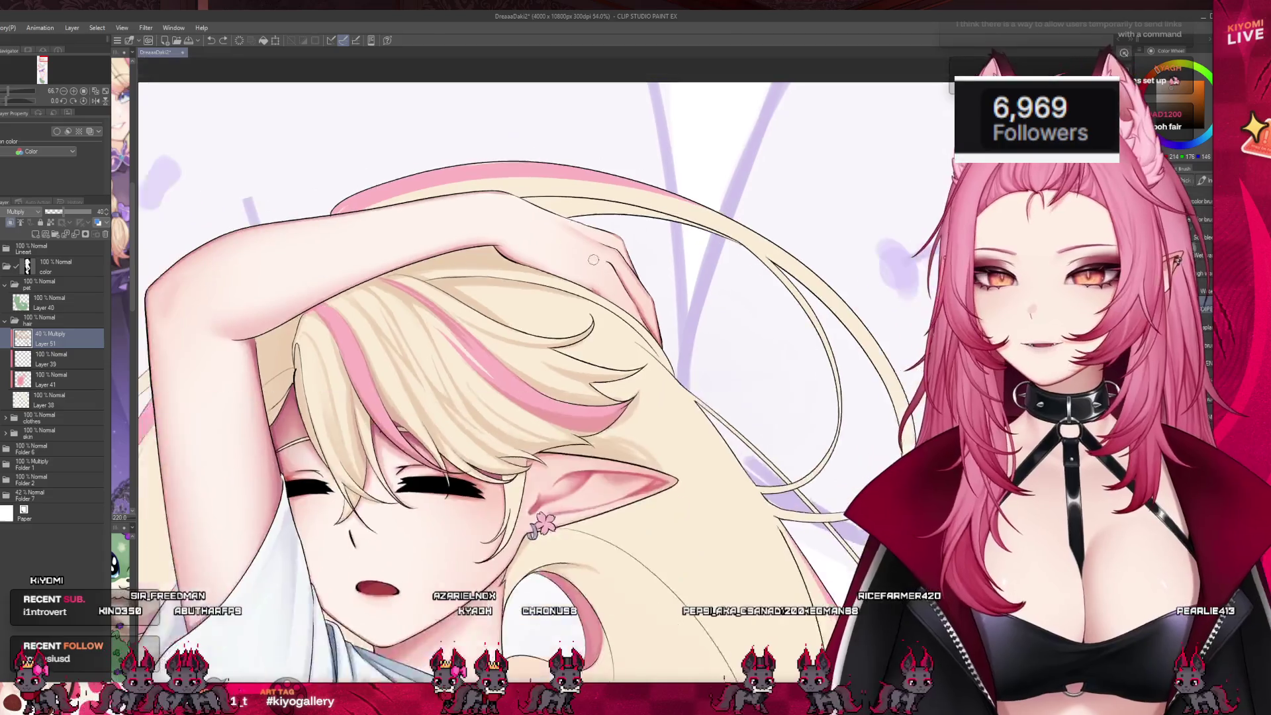
scroll(382, 239, "down", 2)
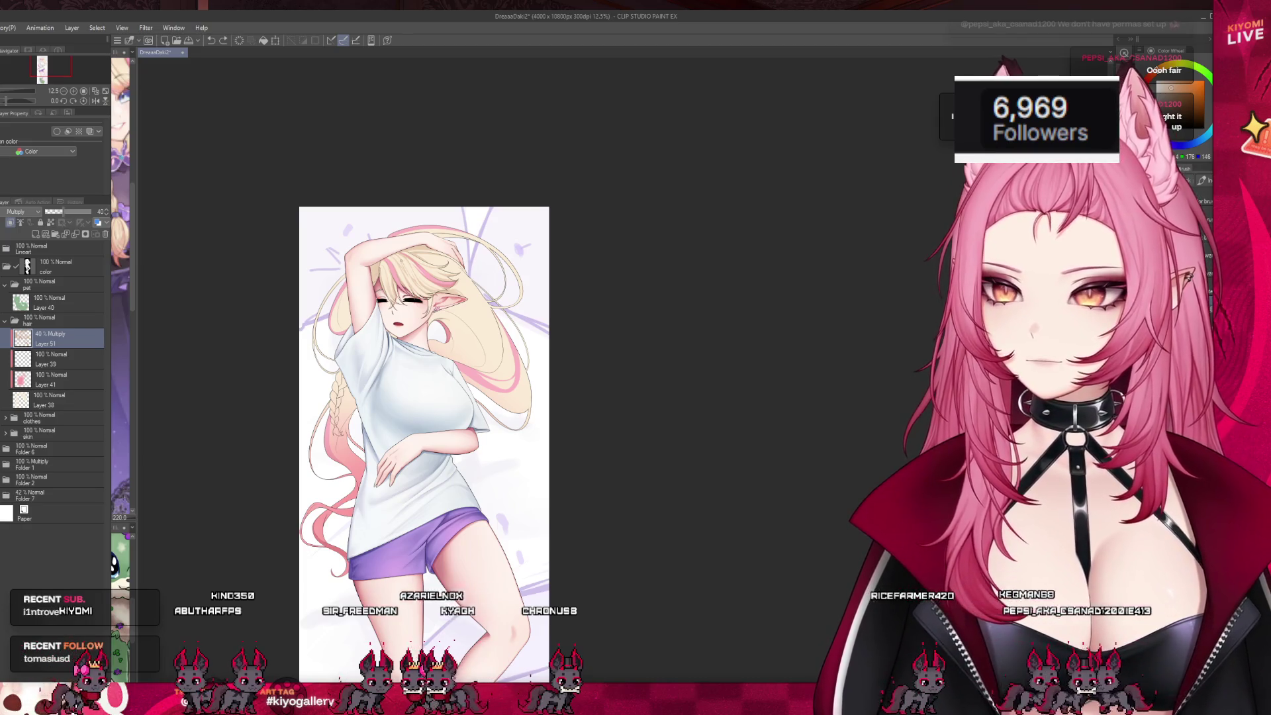
scroll(364, 271, "up", 5)
scroll(314, 314, "up", 1)
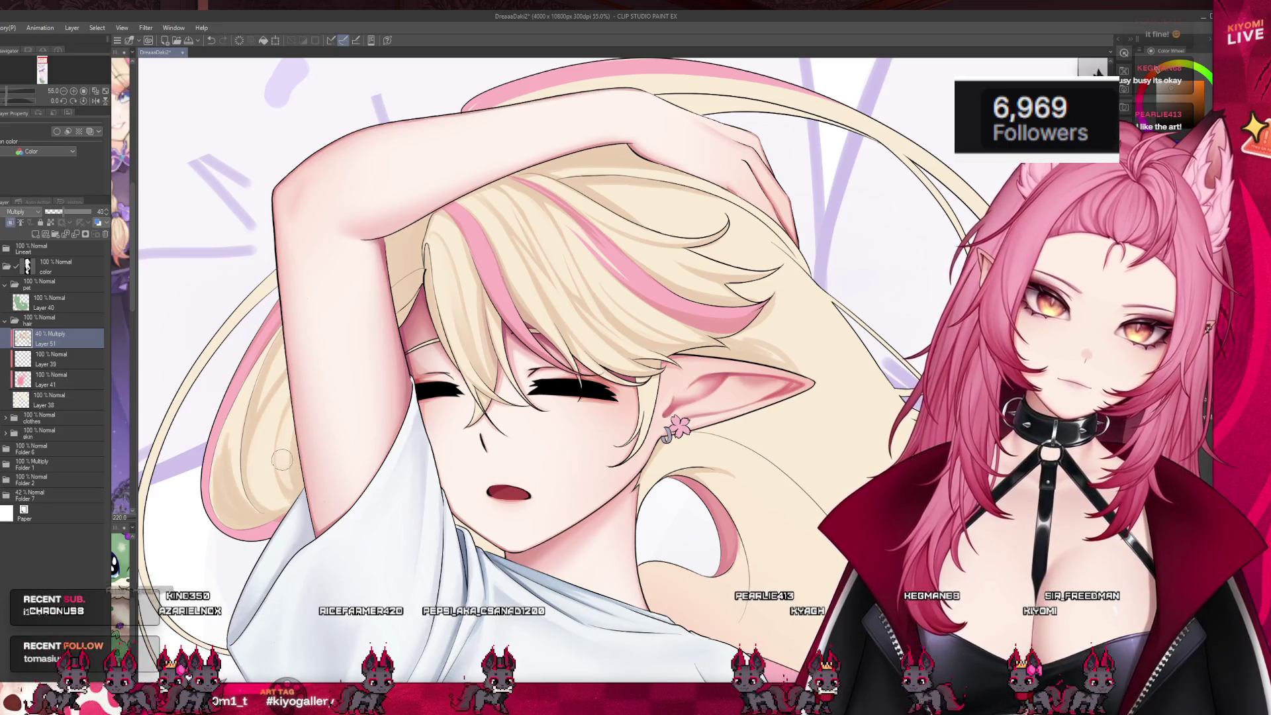
scroll(284, 397, "down", 3)
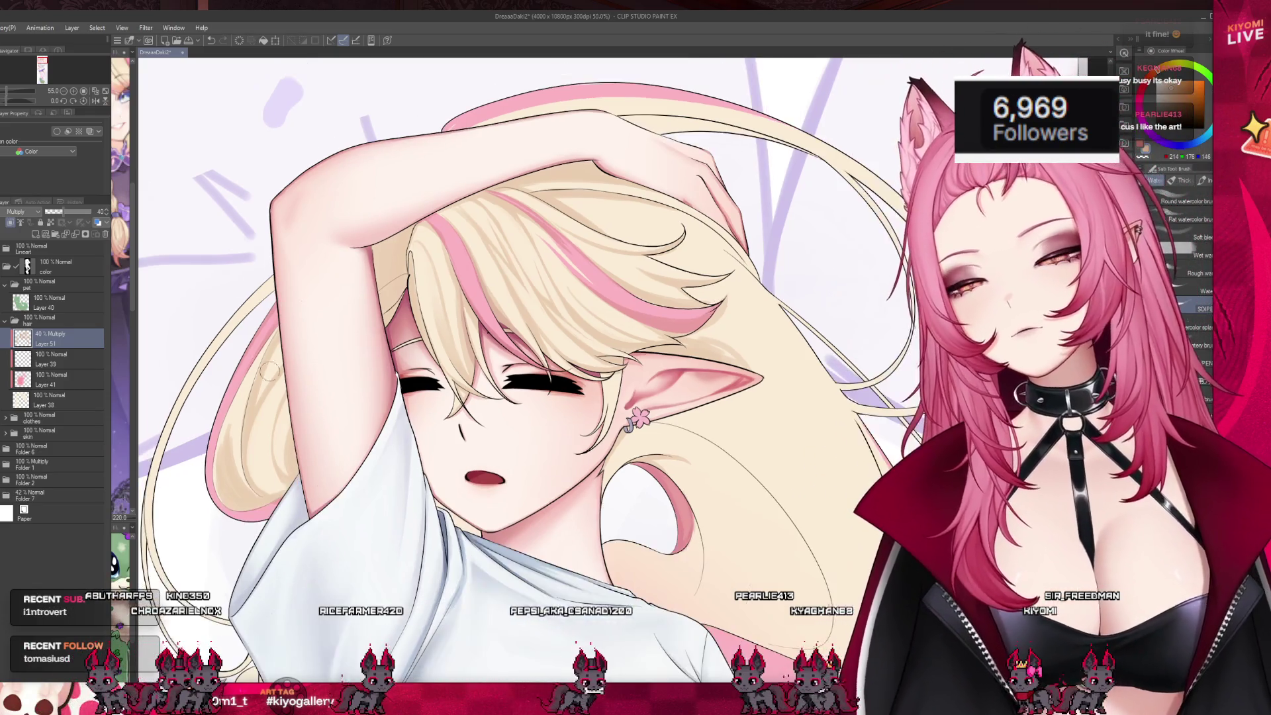
scroll(267, 349, "down", 2)
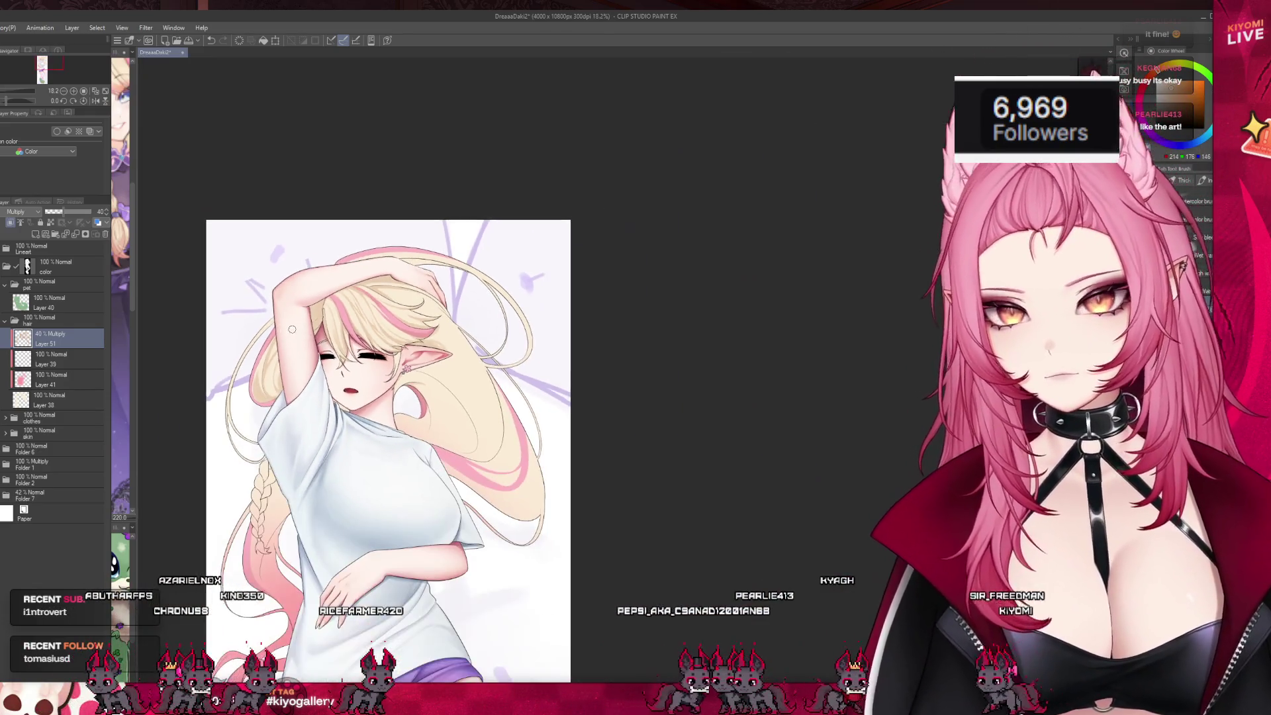
scroll(268, 331, "up", 2)
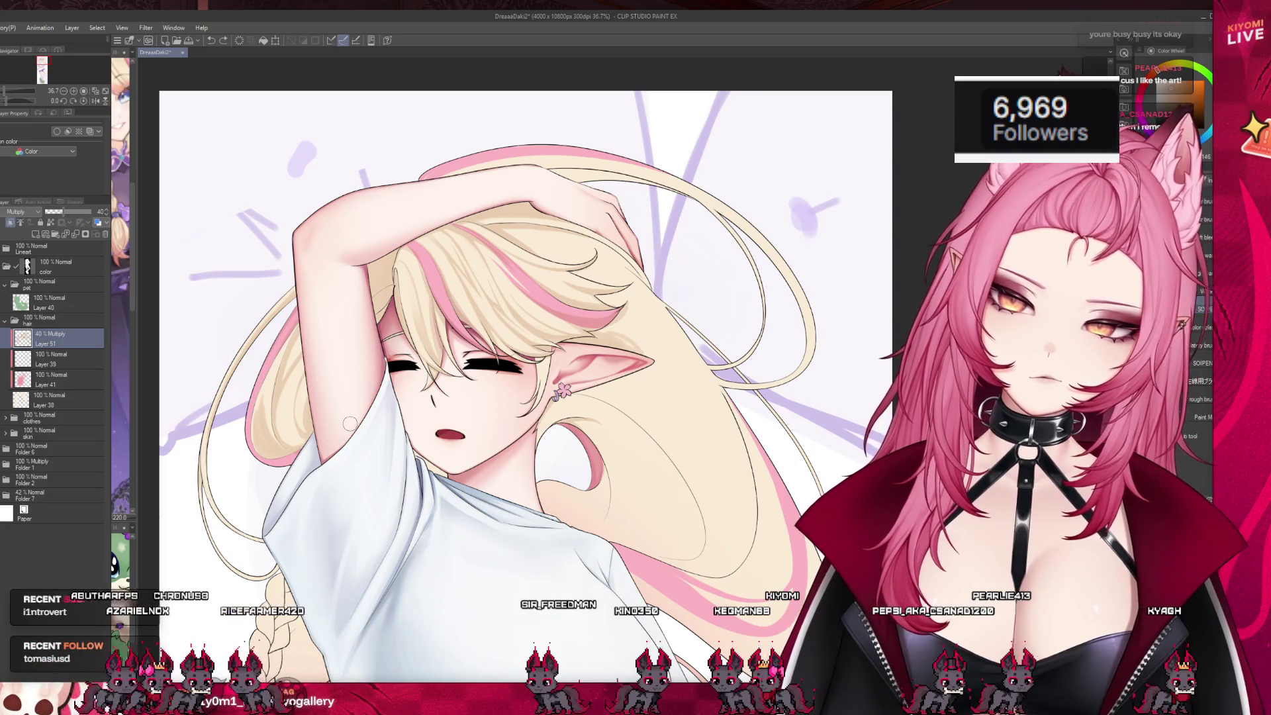
- Paint darker tan shadows into the long blonde hair behind the ear down to the shirt, undoing the final stroke
scroll(347, 453, "down", 3)
scroll(346, 453, "up", 2)
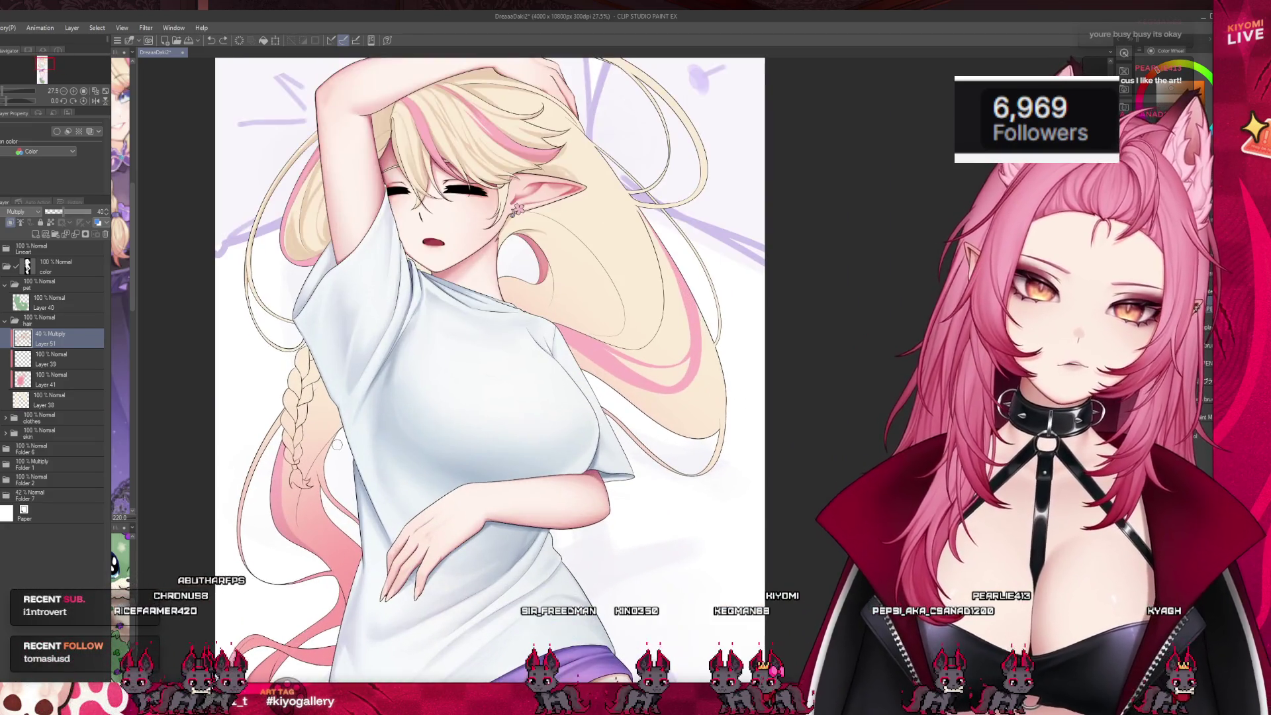
scroll(347, 453, "down", 3)
scroll(424, 250, "up", 5)
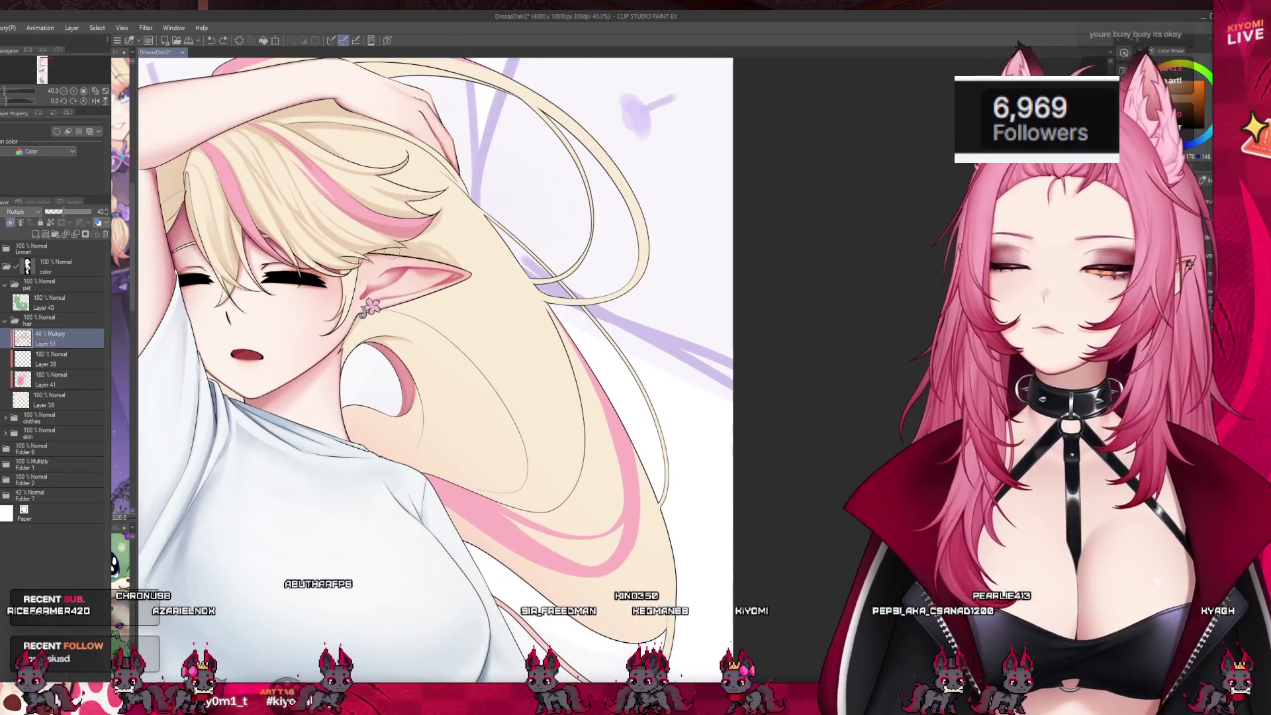
scroll(424, 250, "up", 1)
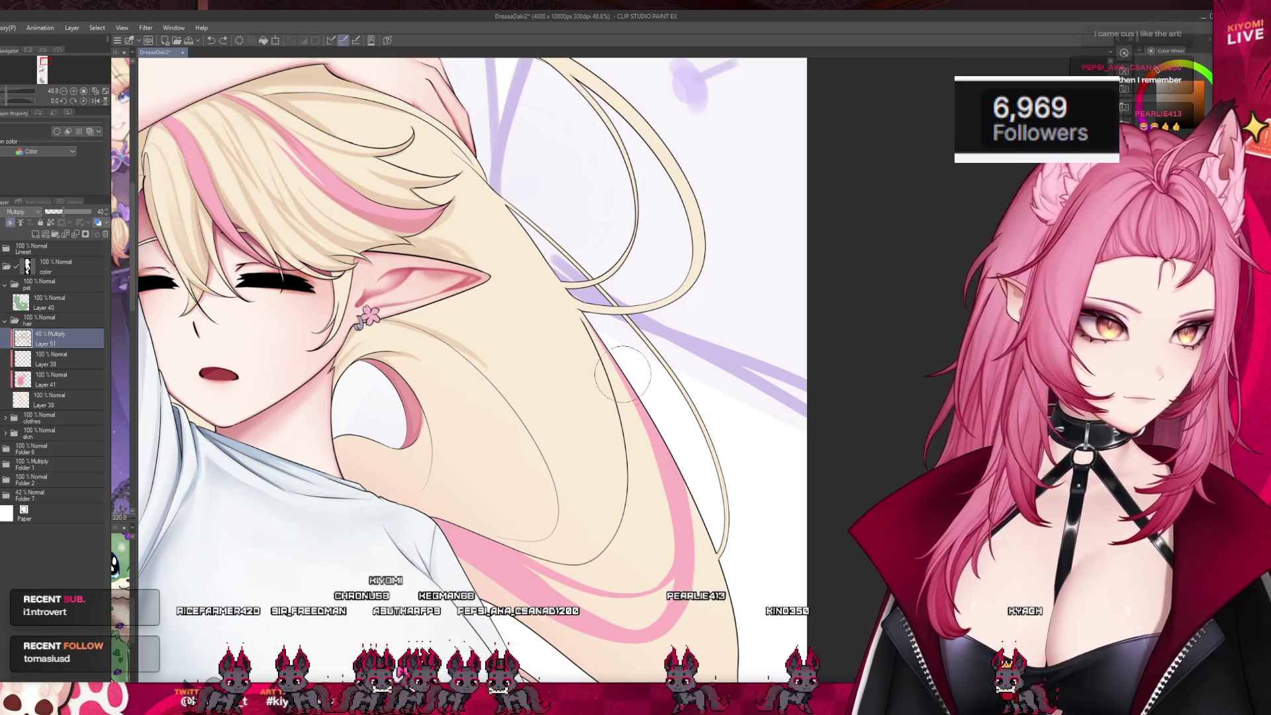
mouse_move(564, 374)
left_mouse_down()
mouse_move(514, 355)
mouse_move(570, 477)
mouse_move(574, 538)
mouse_move(565, 464)
mouse_move(612, 415)
mouse_move(467, 275)
left_mouse_up()
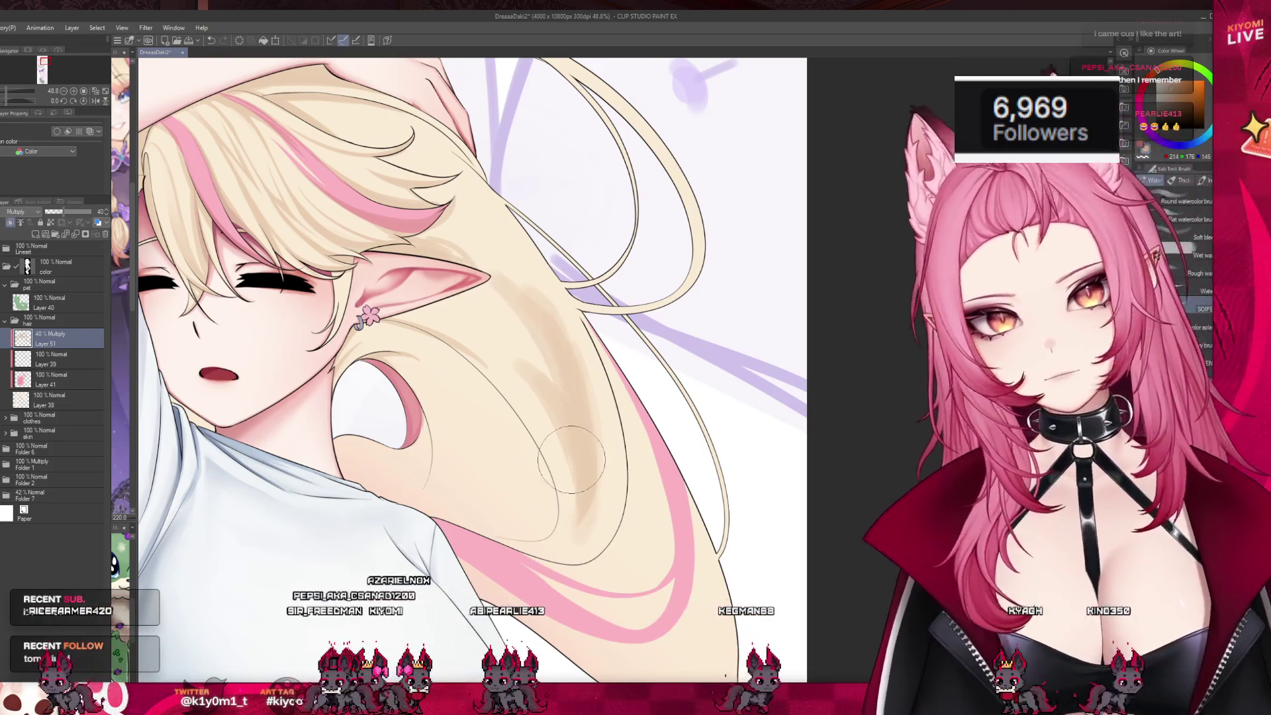
mouse_move(450, 212)
left_mouse_down()
mouse_move(504, 278)
mouse_move(543, 370)
mouse_move(424, 312)
mouse_move(460, 325)
left_mouse_up()
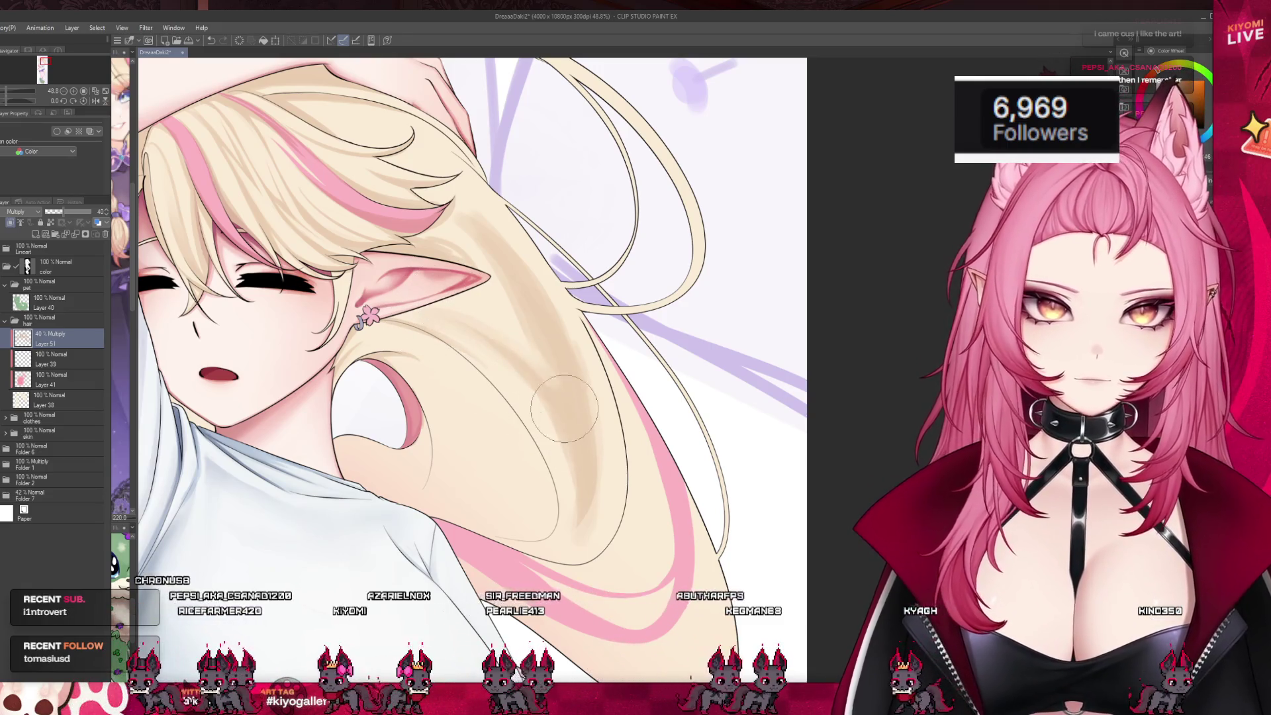
mouse_move(490, 371)
left_mouse_down()
mouse_move(455, 404)
mouse_move(476, 497)
mouse_move(517, 490)
mouse_move(430, 496)
mouse_move(492, 505)
mouse_move(358, 470)
left_mouse_up()
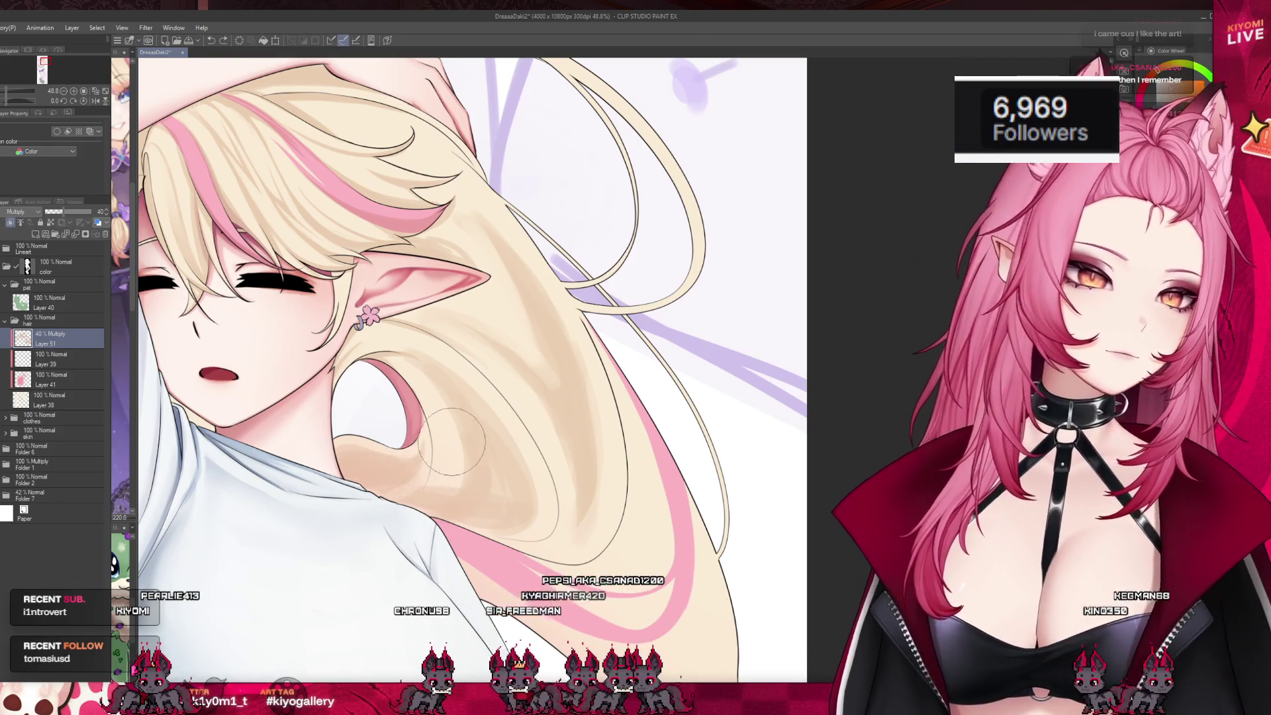
mouse_move(442, 478)
left_mouse_down()
mouse_move(410, 496)
mouse_move(484, 522)
left_mouse_up()
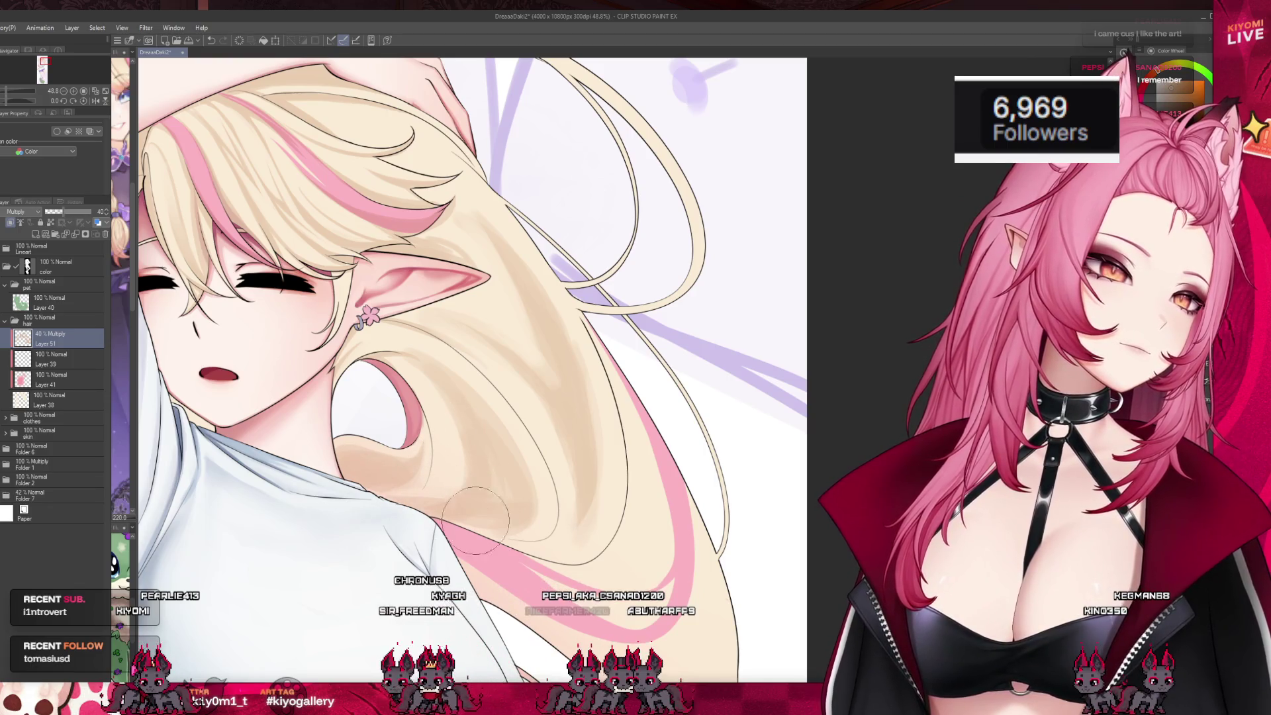
key("ctrl+z")
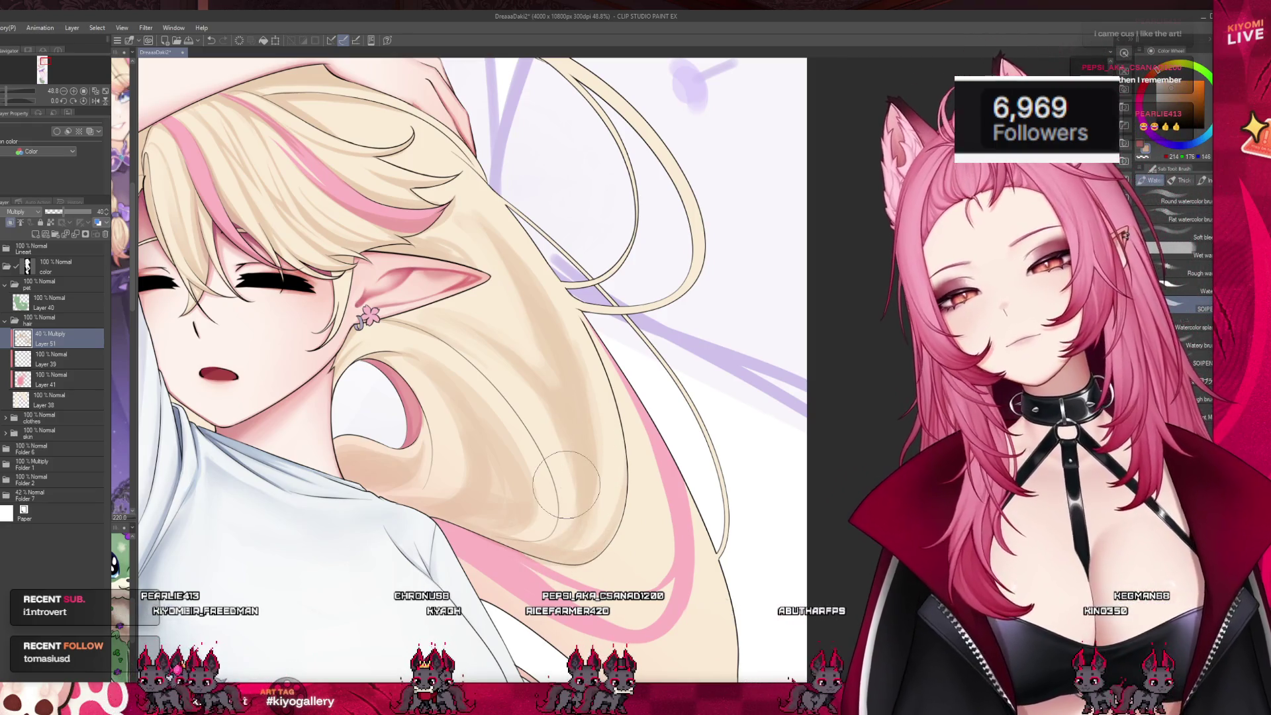
- Save the illustration with Ctrl+S, then zoom out and back in to review the hair shading
scroll(485, 374, "down", 2)
scroll(485, 374, "down", 4)
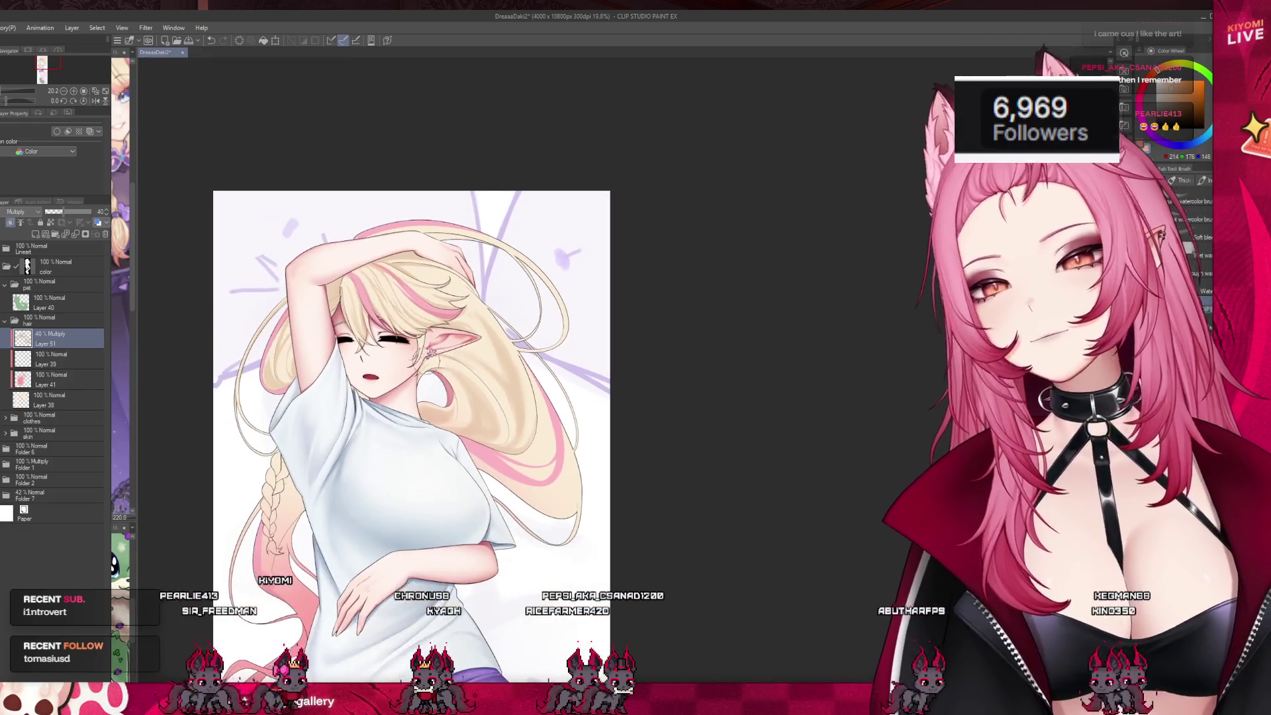
scroll(384, 450, "up", 1)
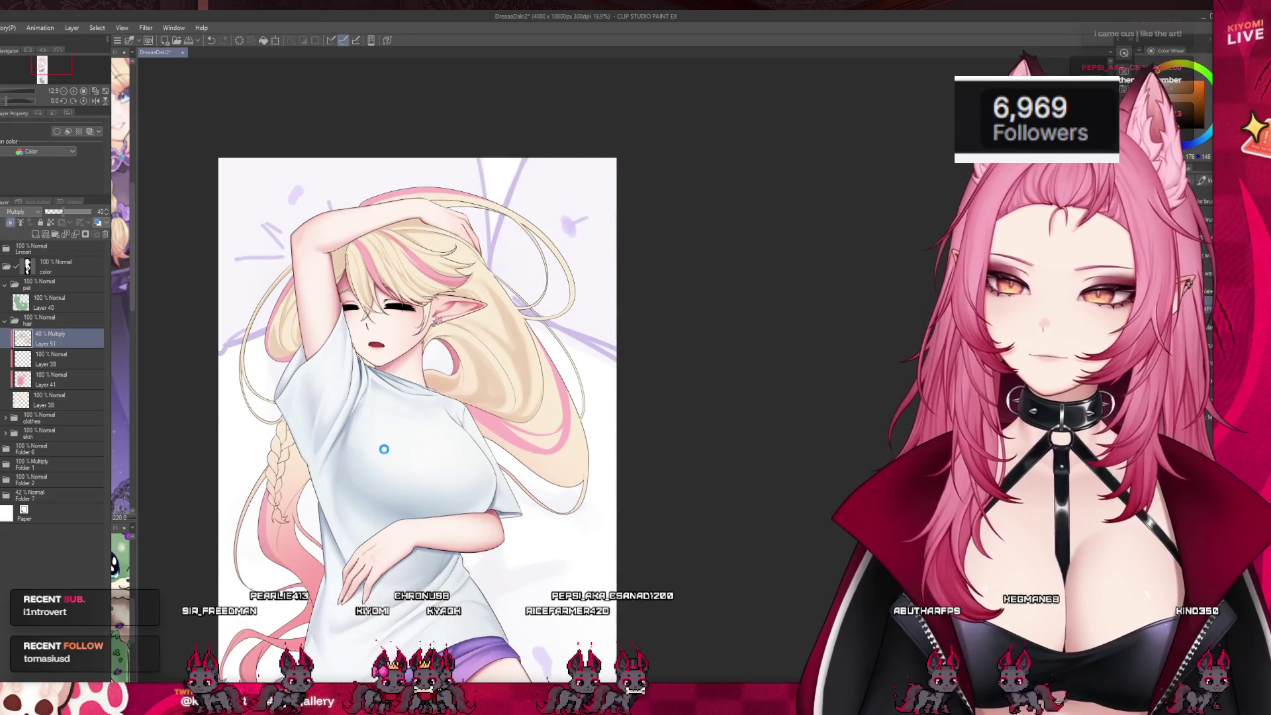
key("ctrl+s")
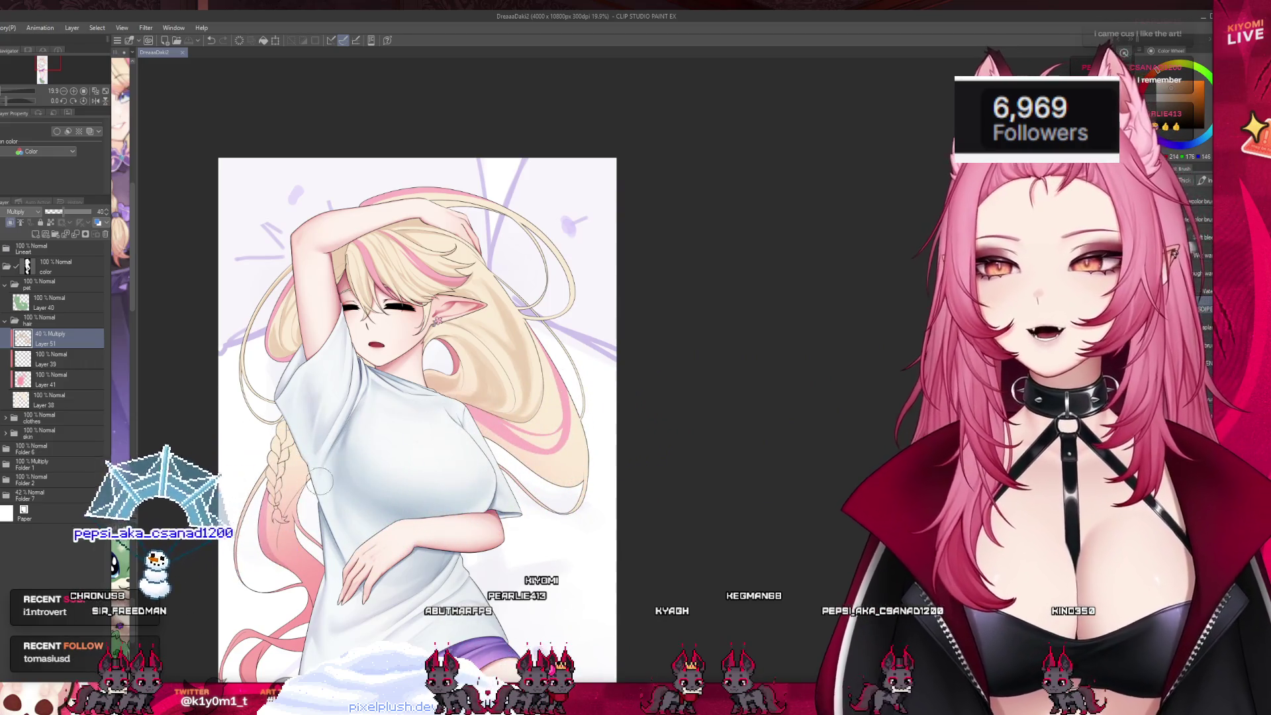
scroll(424, 377, "down", 2)
scroll(417, 256, "down", 2)
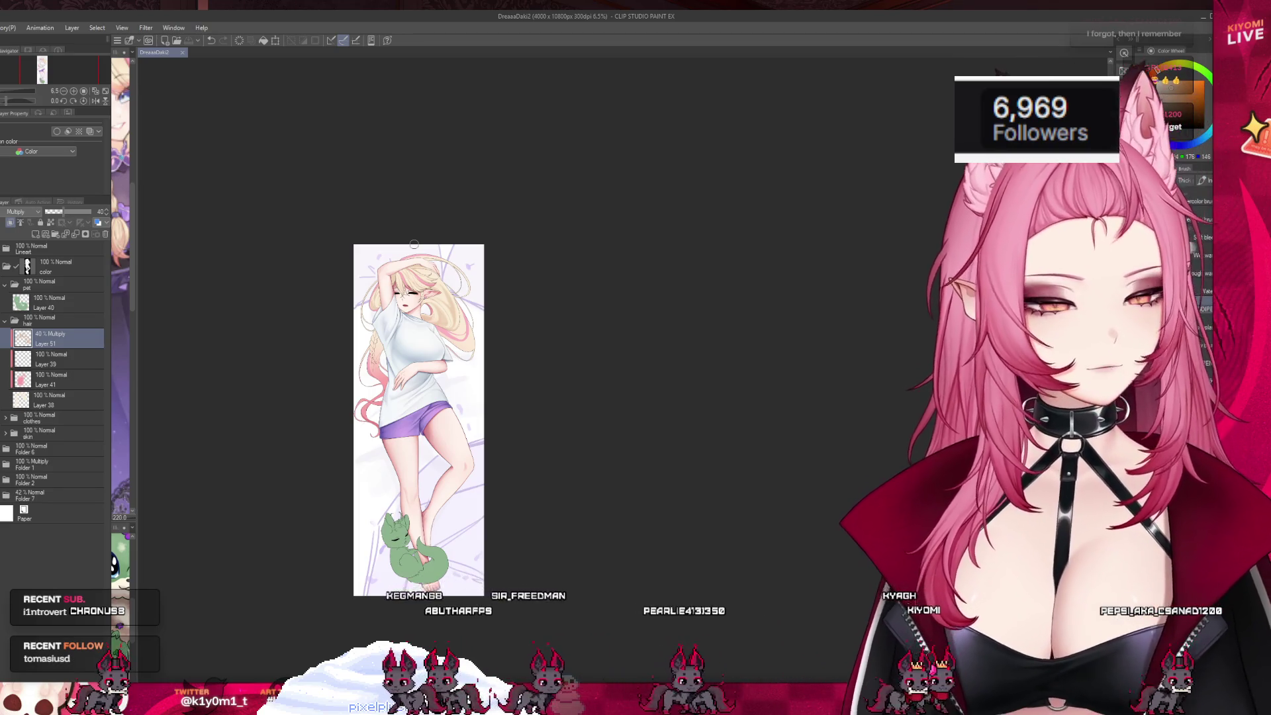
scroll(412, 244, "up", 8)
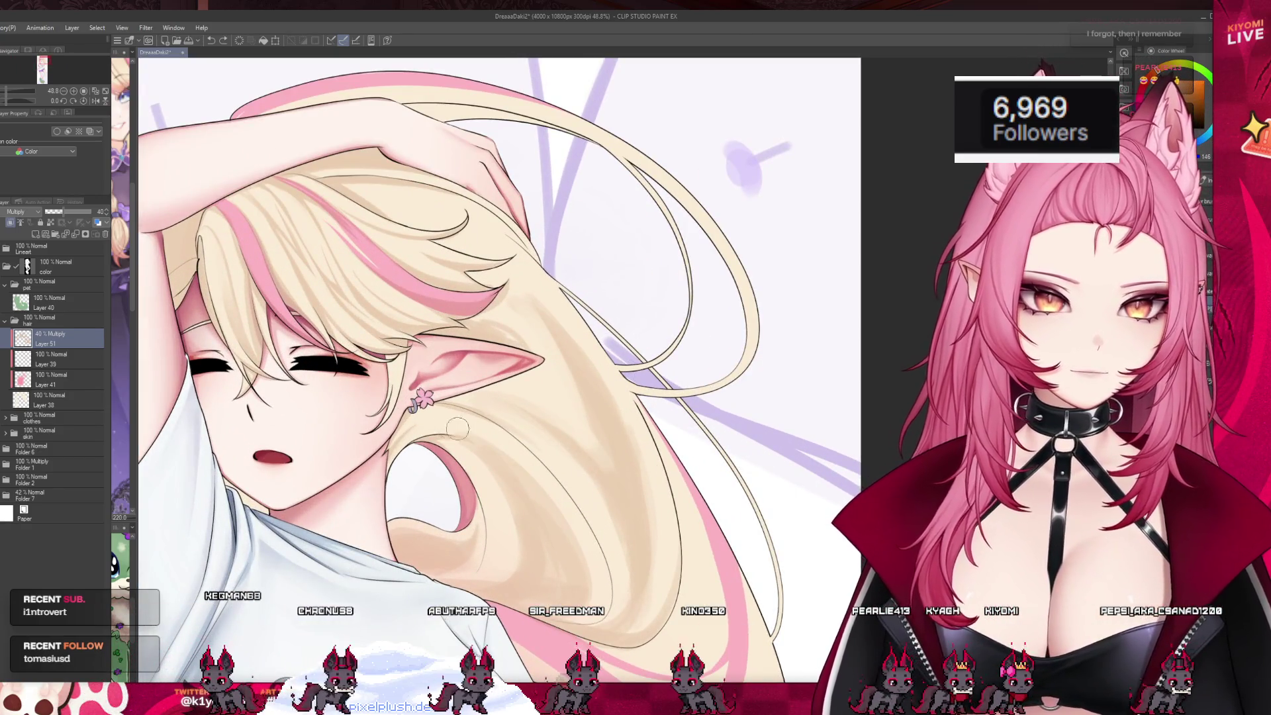
scroll(601, 502, "down", 4)
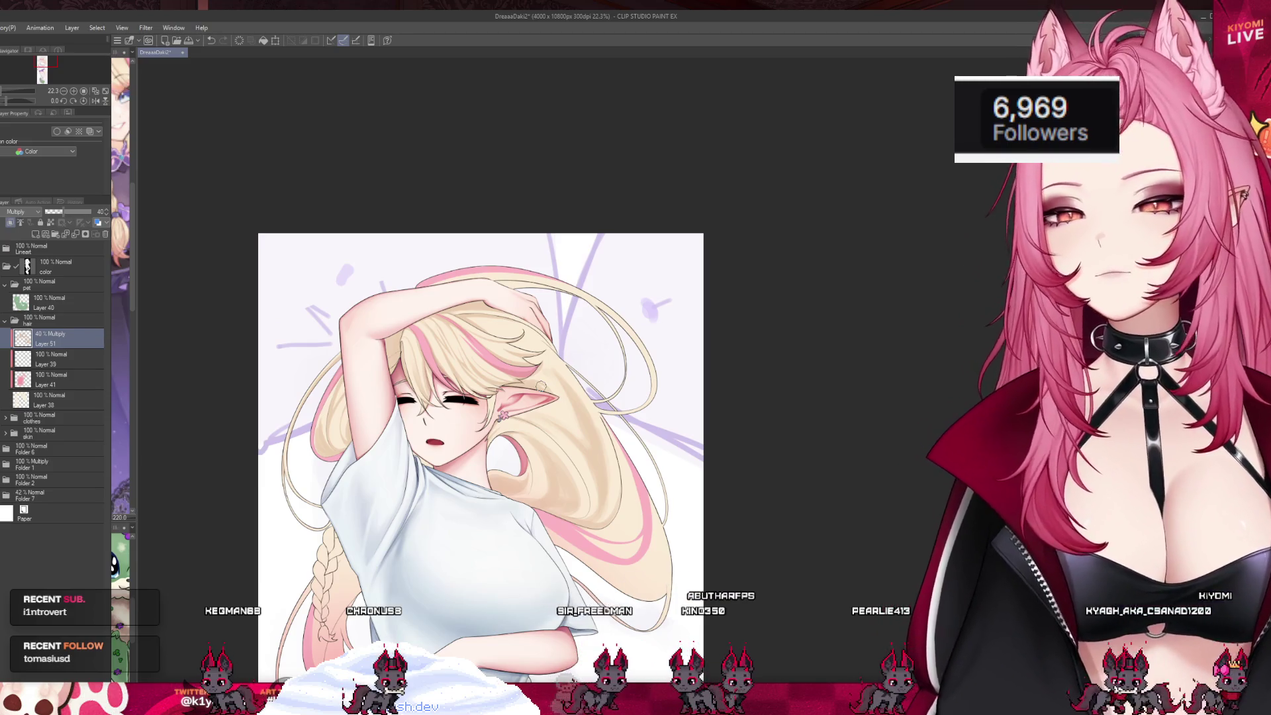
scroll(541, 384, "up", 3)
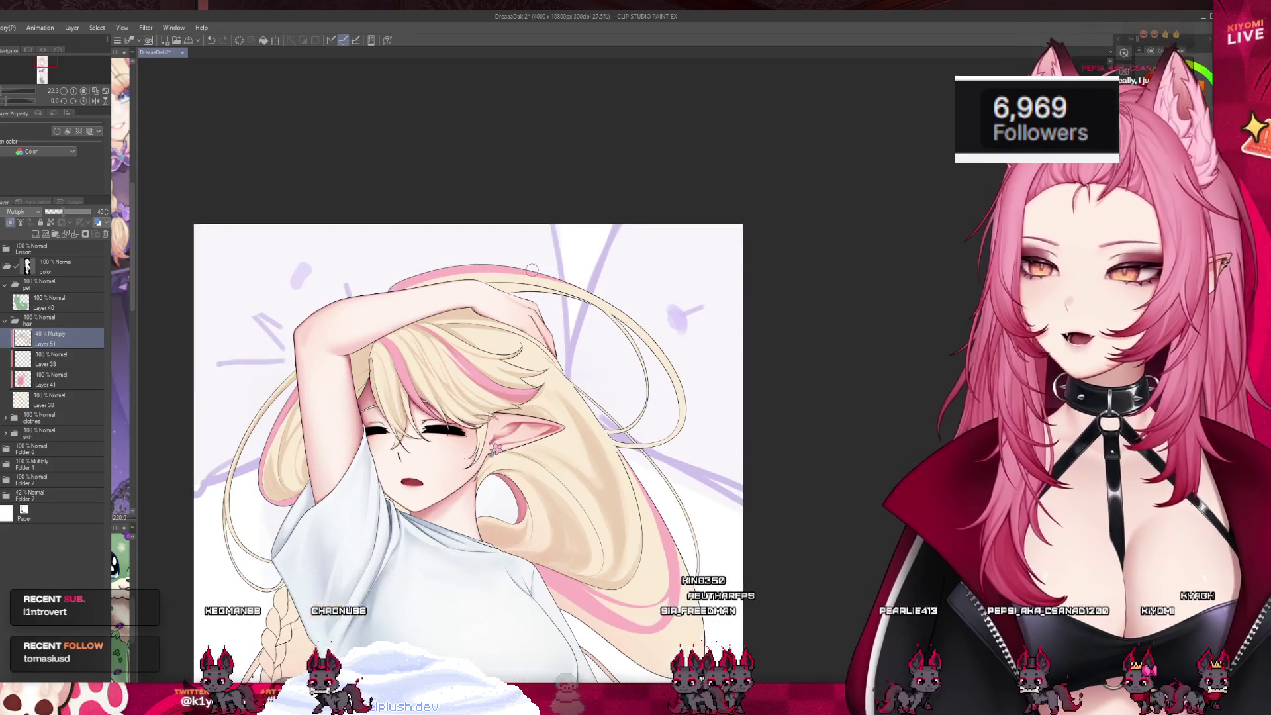
scroll(456, 350, "up", 3)
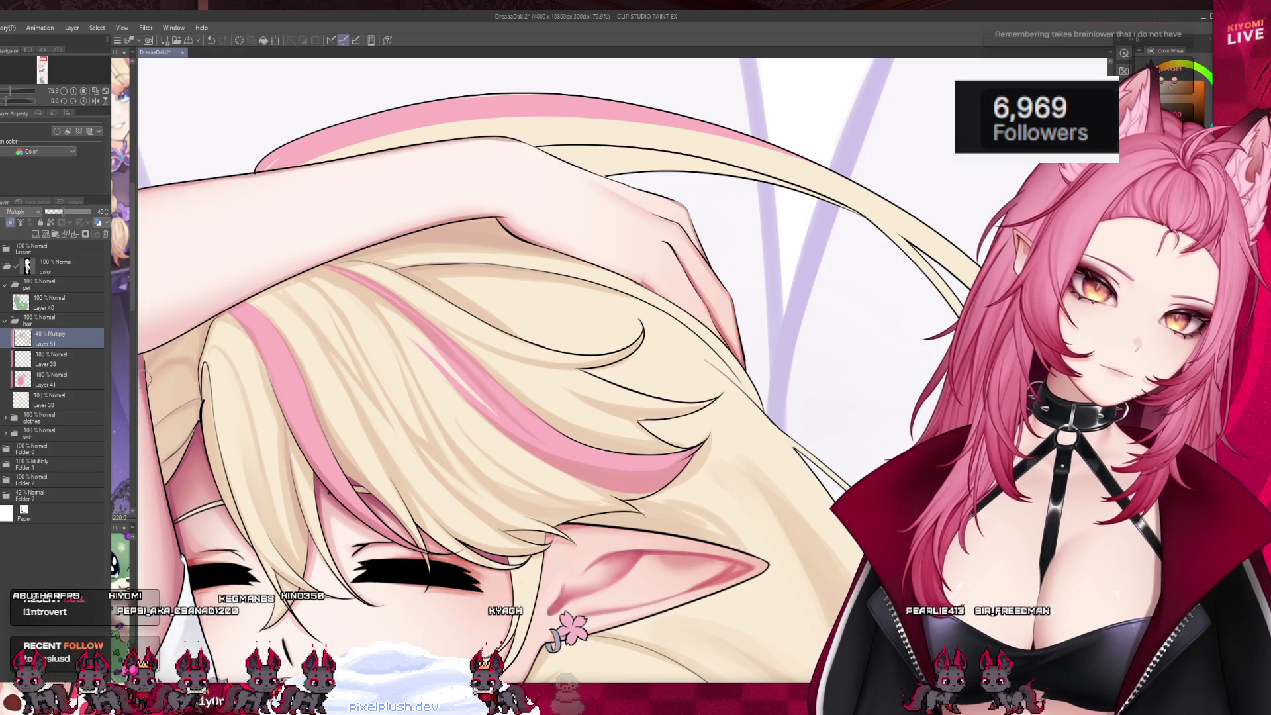
scroll(182, 350, "down", 5)
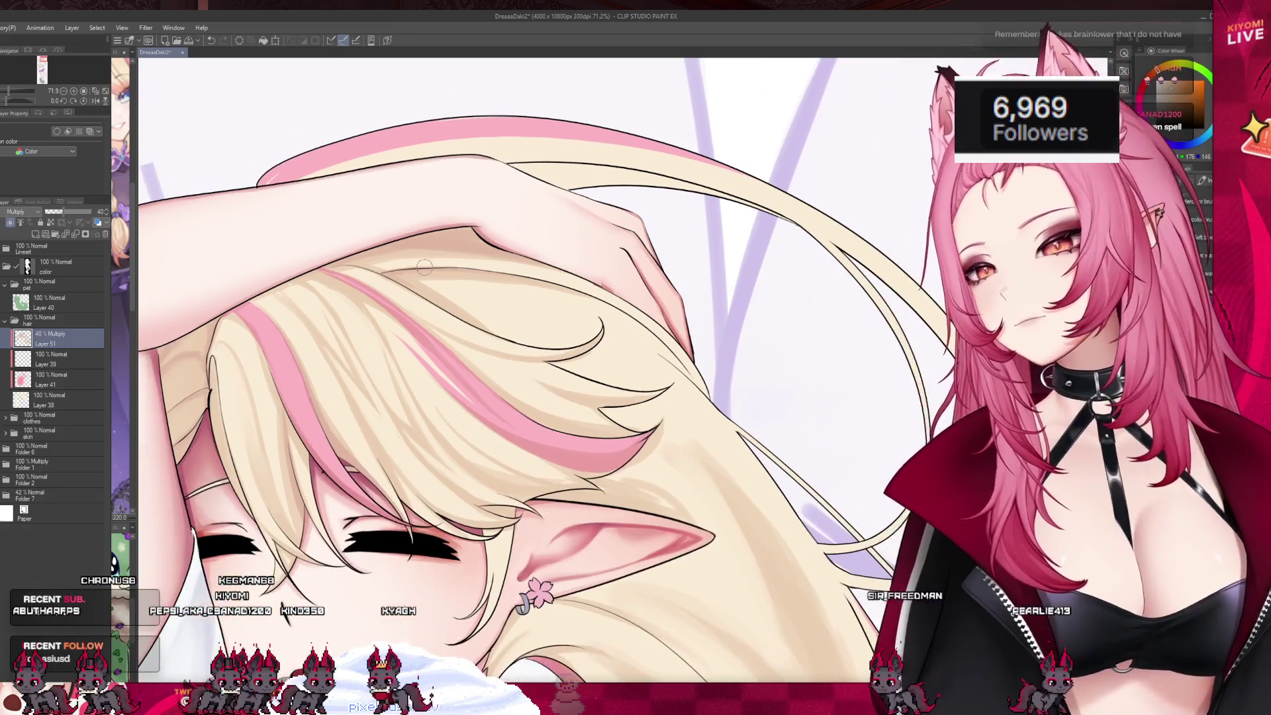
scroll(450, 269, "down", 2)
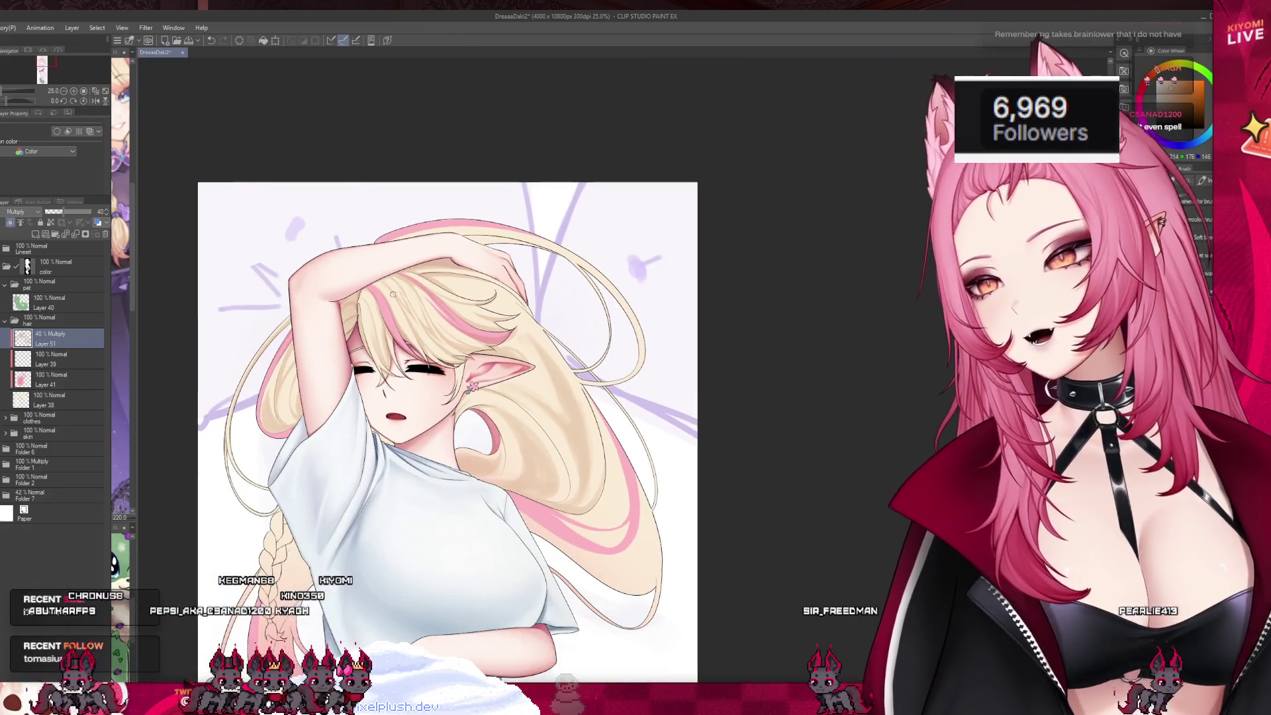
scroll(409, 378, "up", 2)
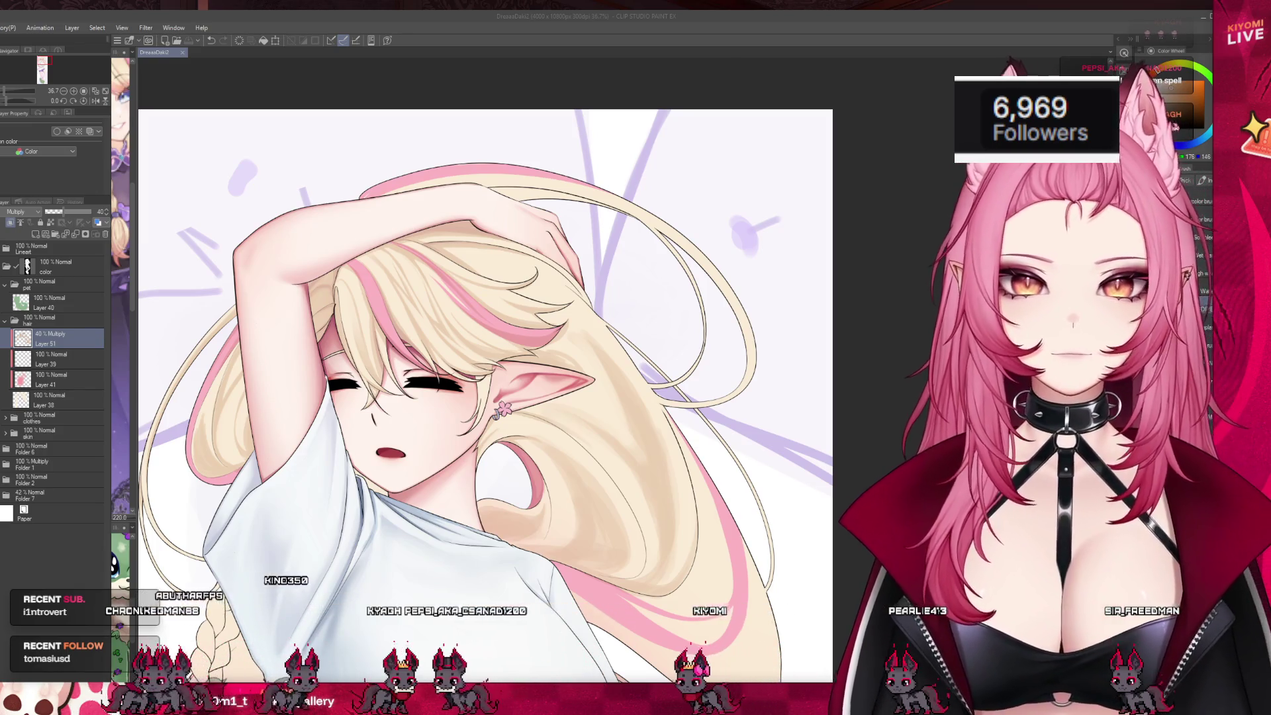
left_click(53, 383)
- Add a new layer above Layer 38 in the hair group and paint soft strokes over the hair
left_click(54, 397)
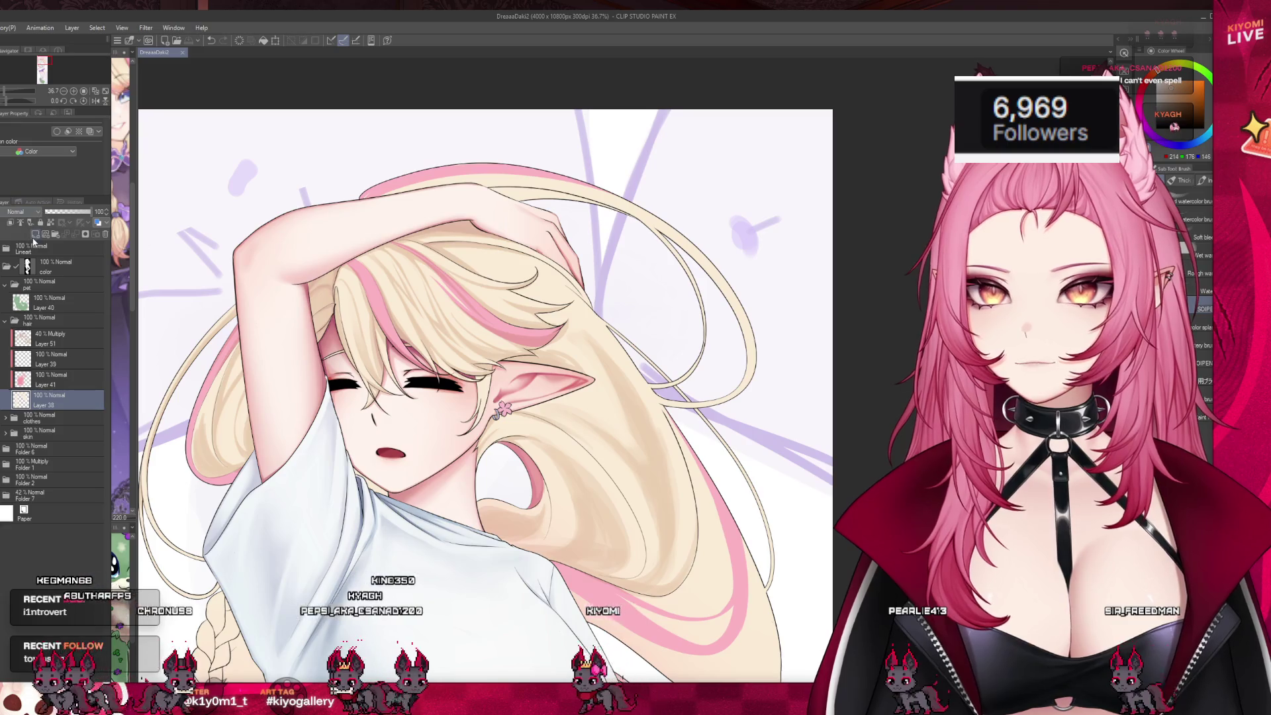
left_click(35, 235)
scroll(443, 219, "down", 4)
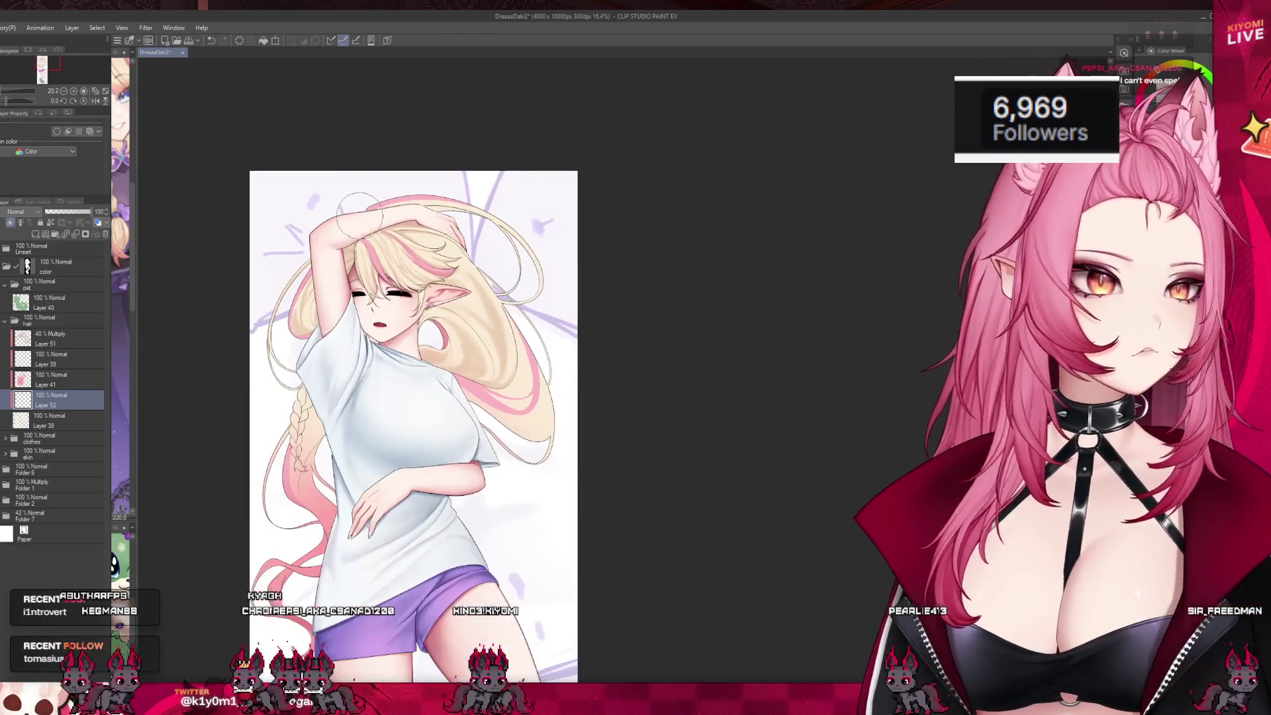
scroll(444, 218, "up", 3)
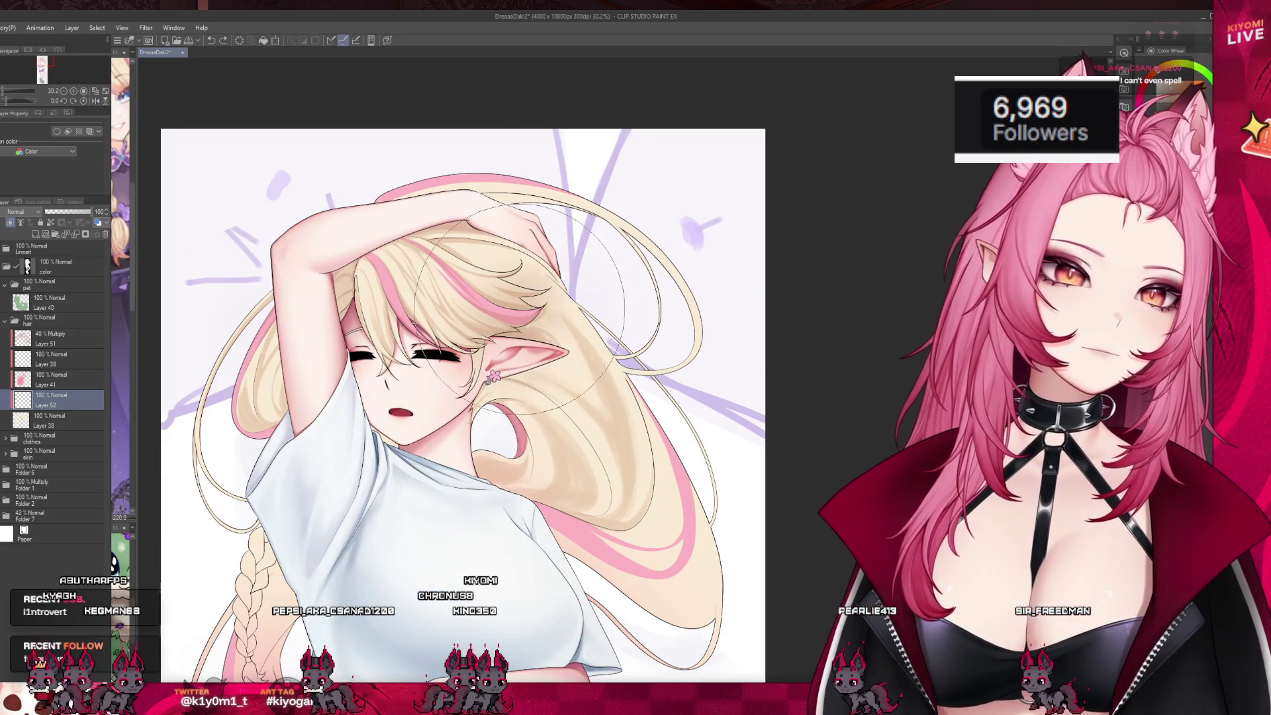
left_click_drag(523, 308, 582, 307)
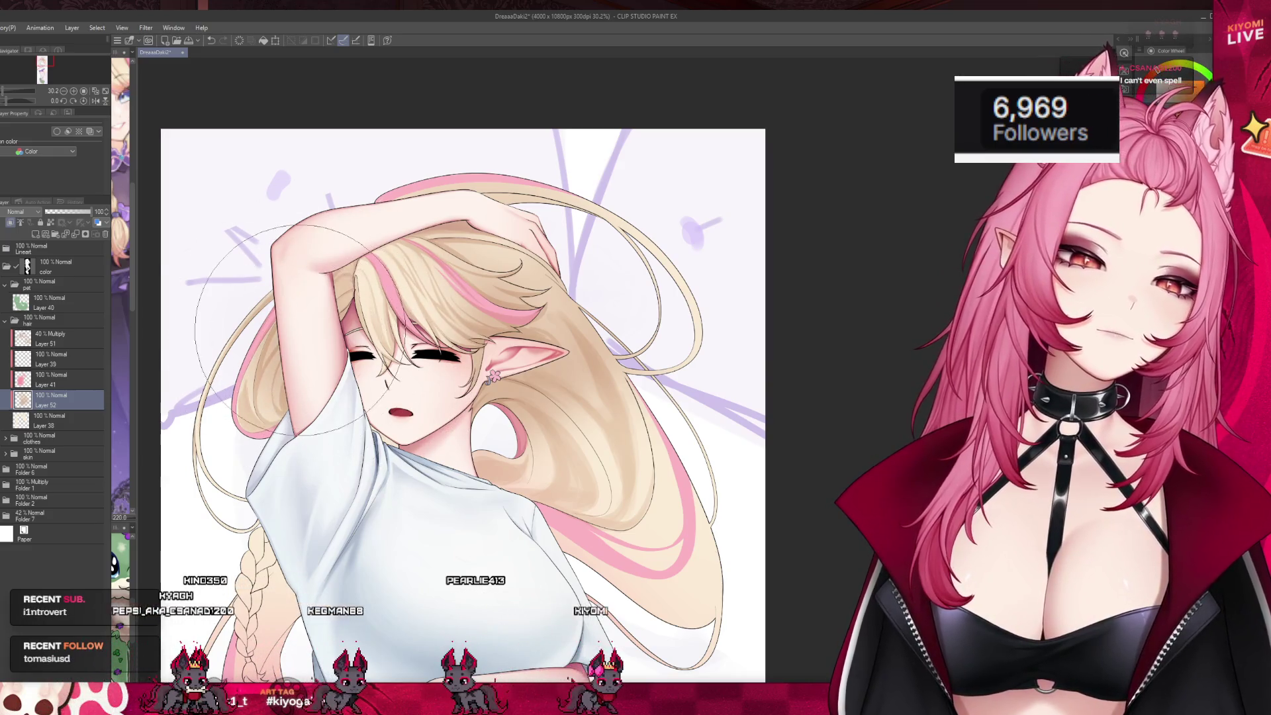
scroll(298, 357, "down", 3)
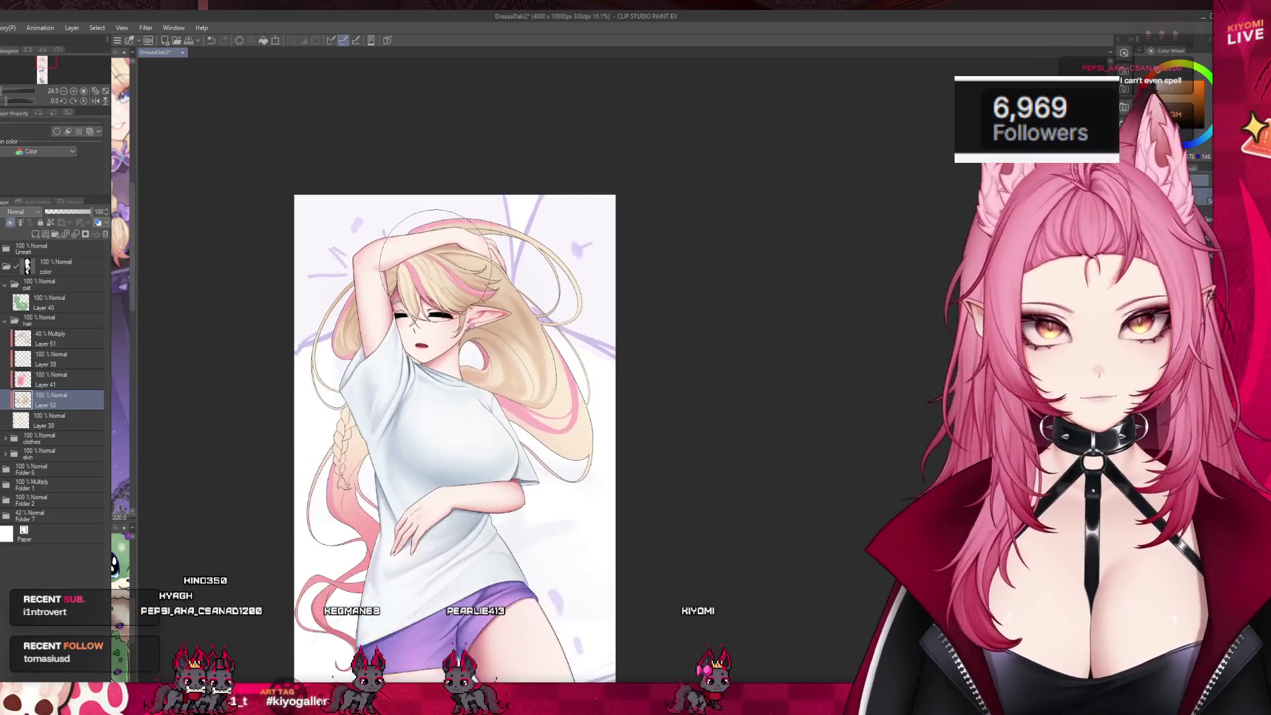
scroll(430, 263, "down", 1)
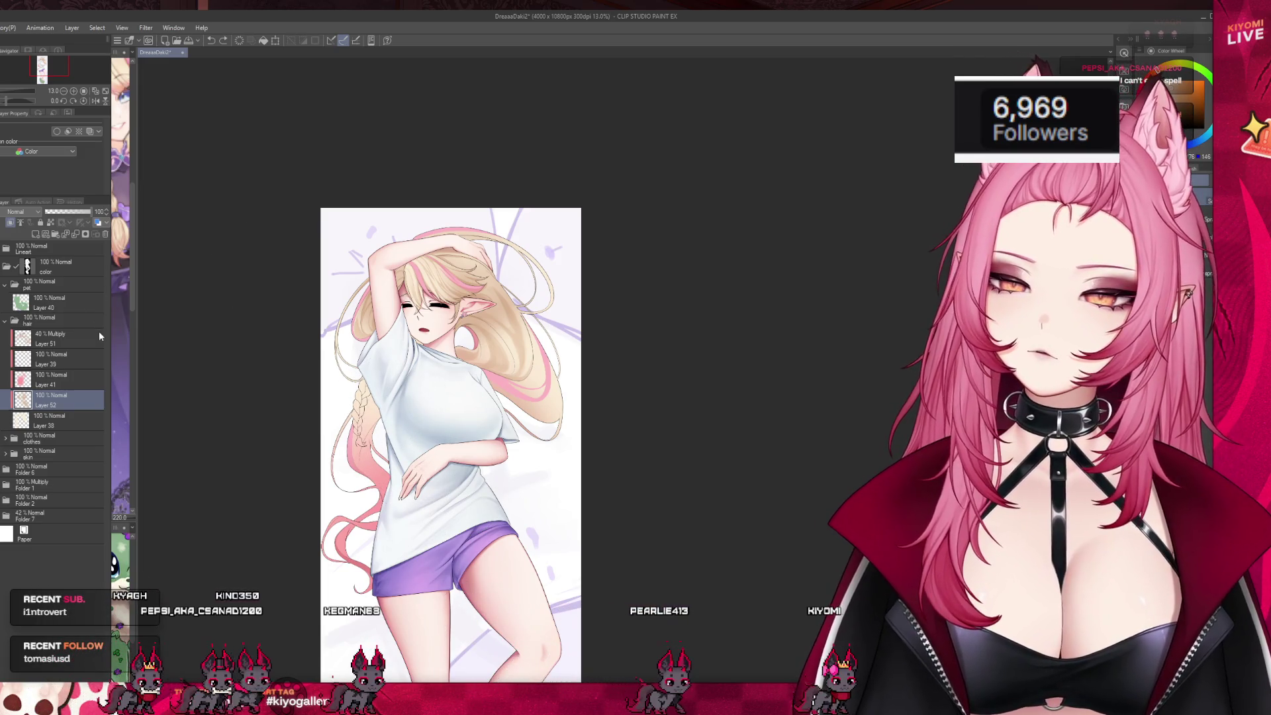
- Check hair Layers 41 and 39, then lower Layer 52's opacity to about 60%
left_click(66, 377)
scroll(469, 317, "up", 2)
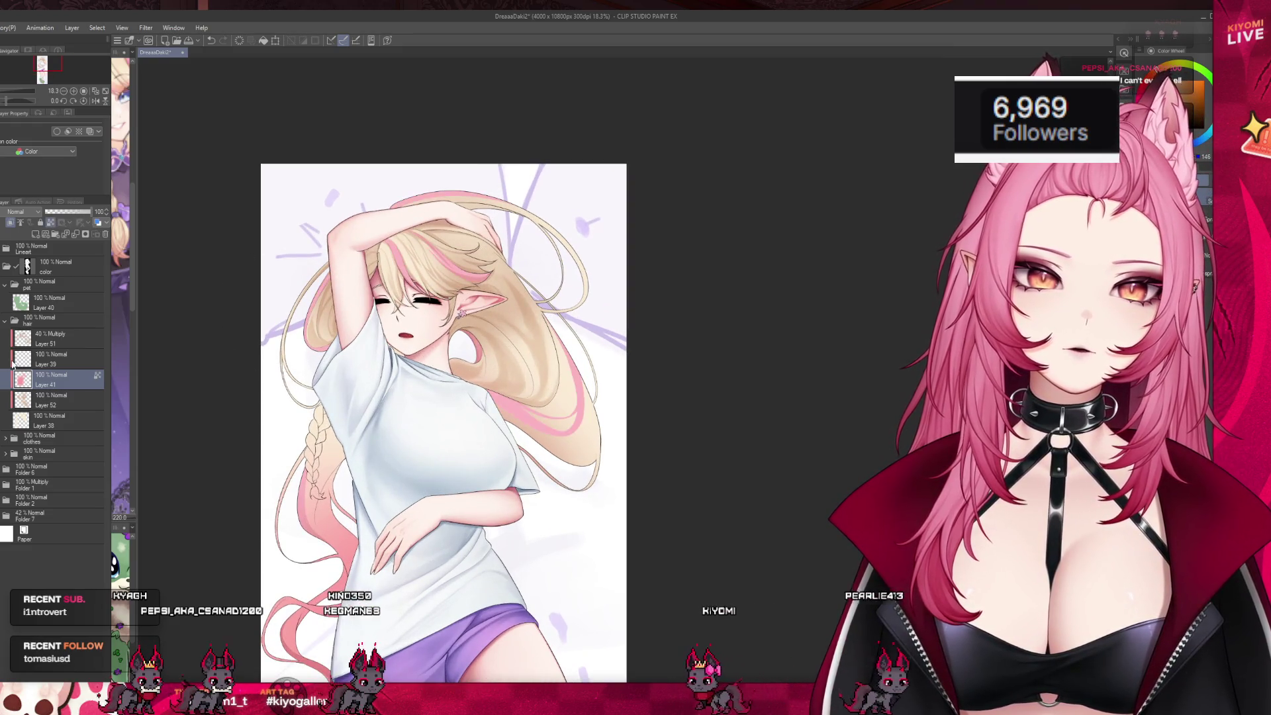
left_click(60, 358)
scroll(389, 259, "up", 1)
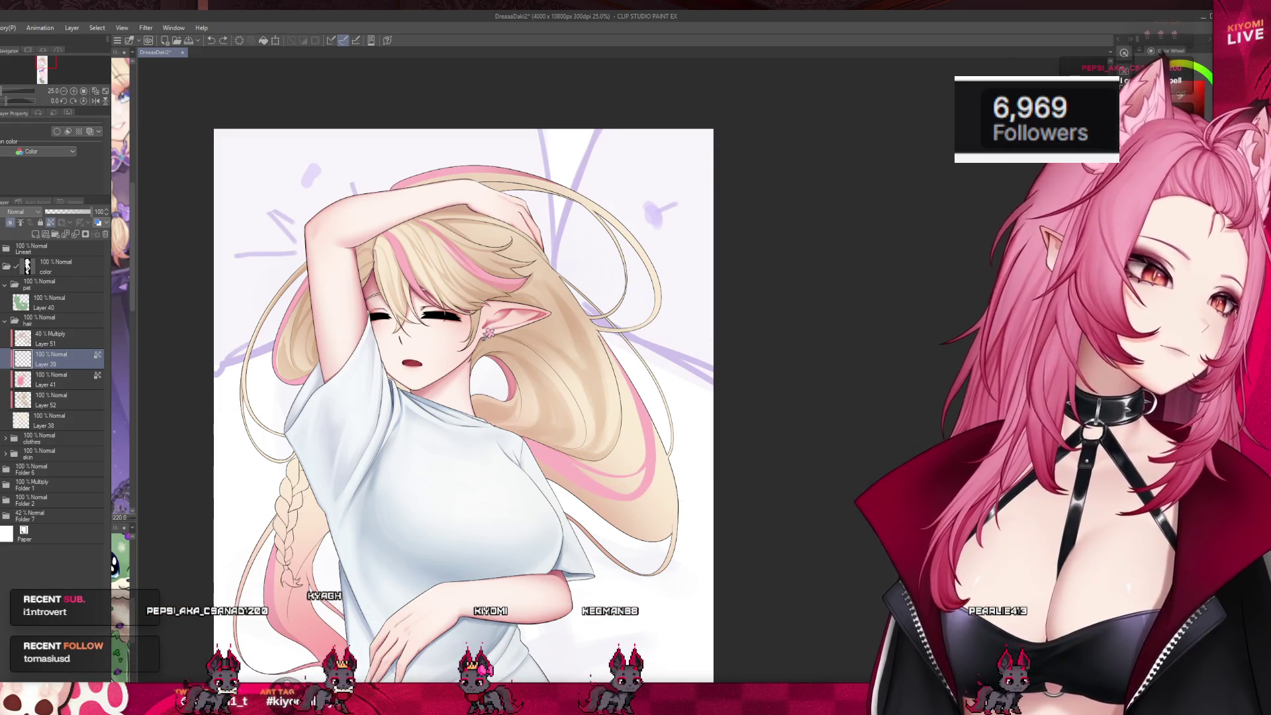
left_click(47, 400)
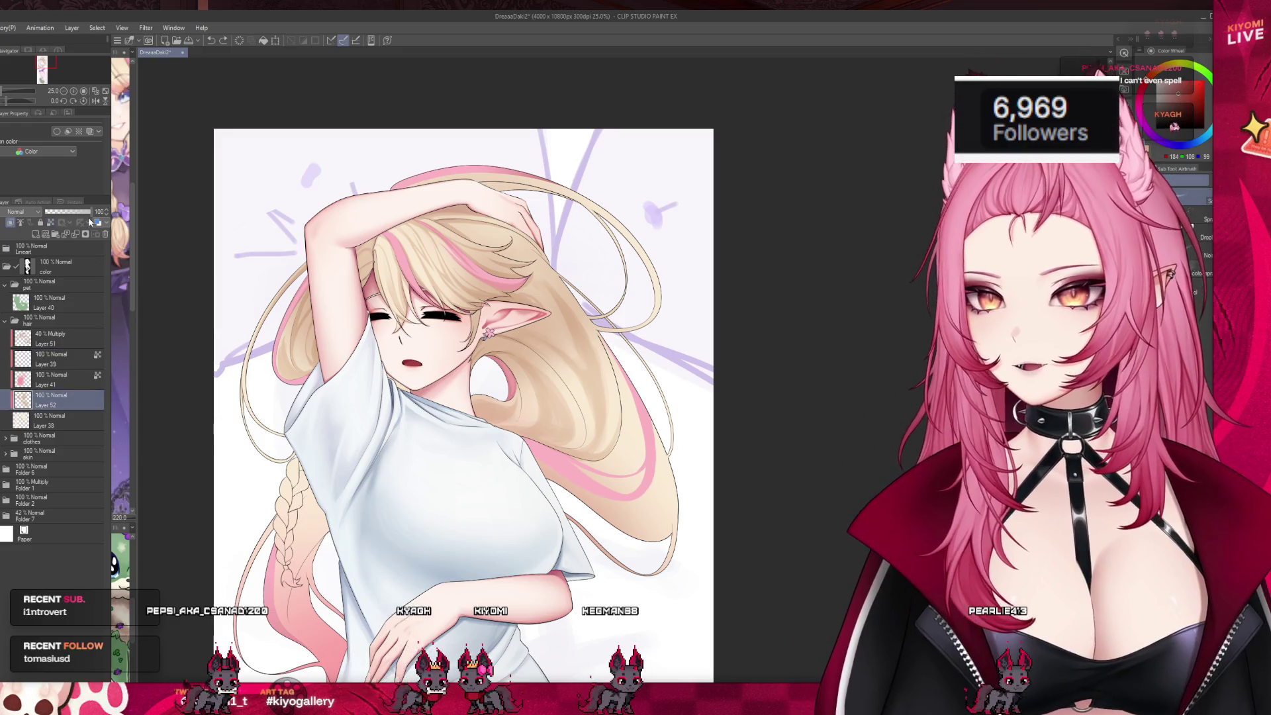
left_click(73, 212)
scroll(463, 397, "down", 1)
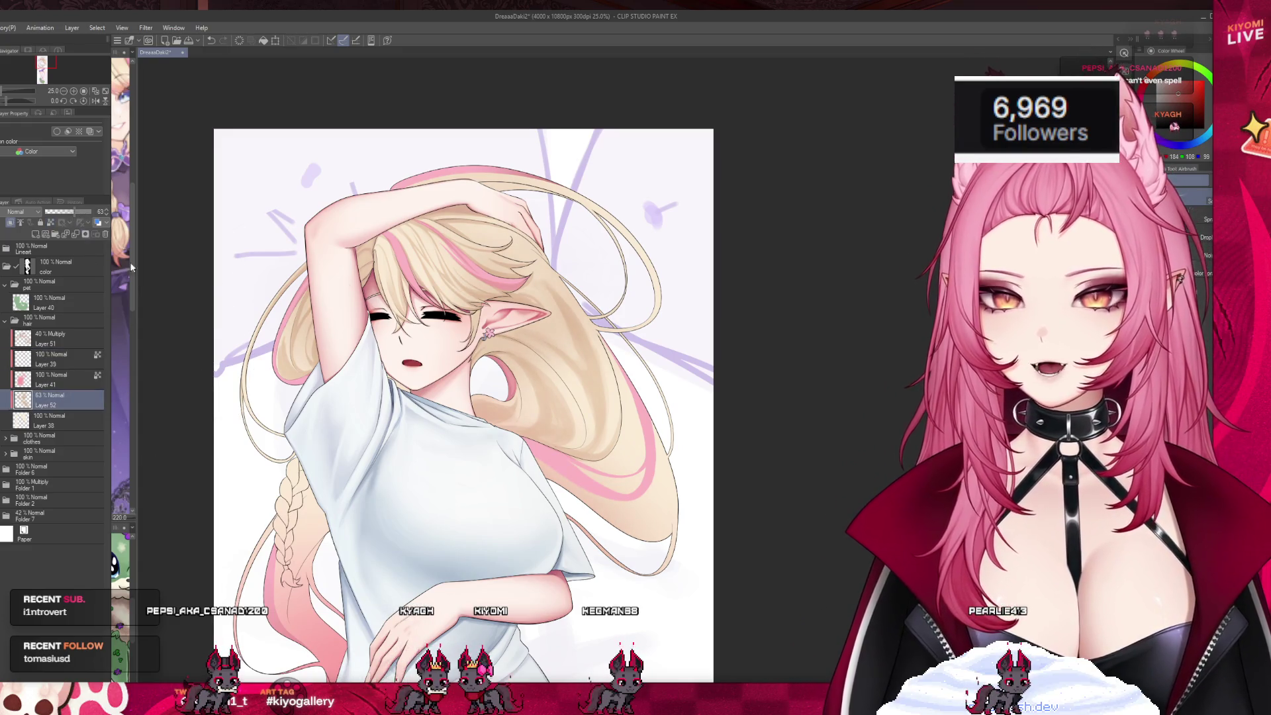
- Return to Layer 39 in the hair folder, then move up to the Layer 51 hair shadow layer
left_click(53, 358)
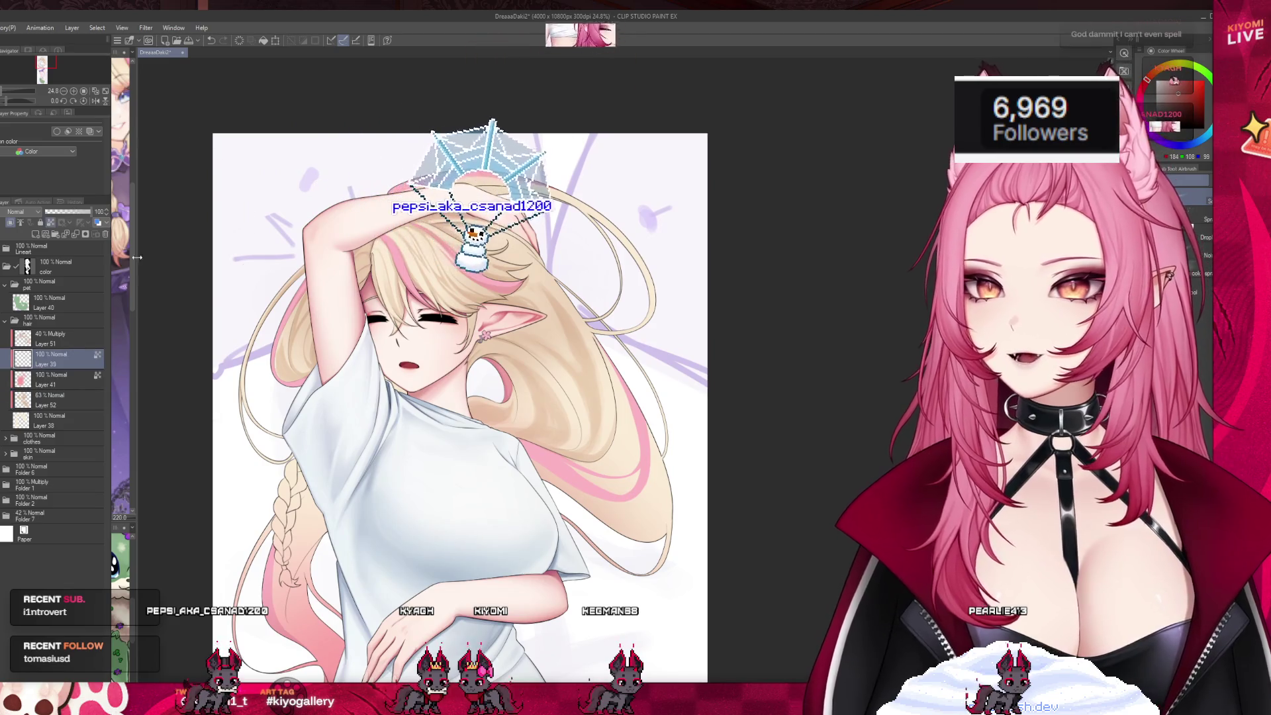
scroll(595, 298, "up", 1)
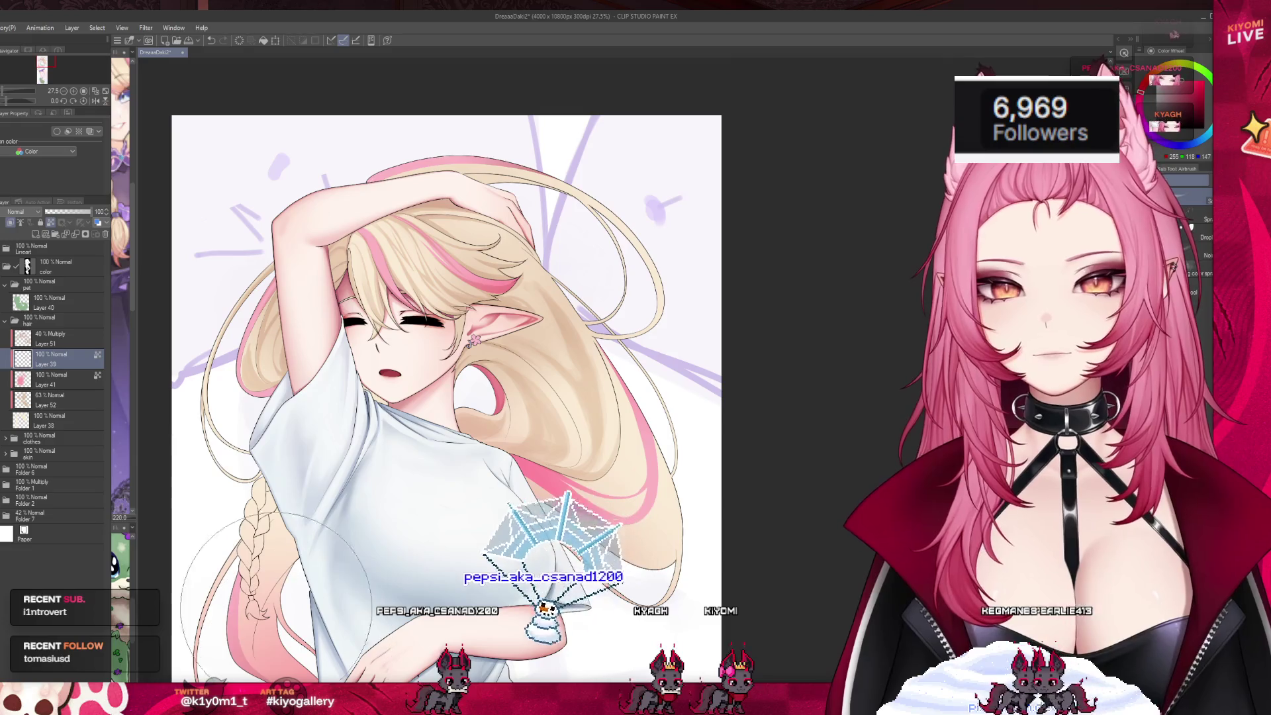
scroll(340, 515, "down", 1)
scroll(347, 510, "down", 3)
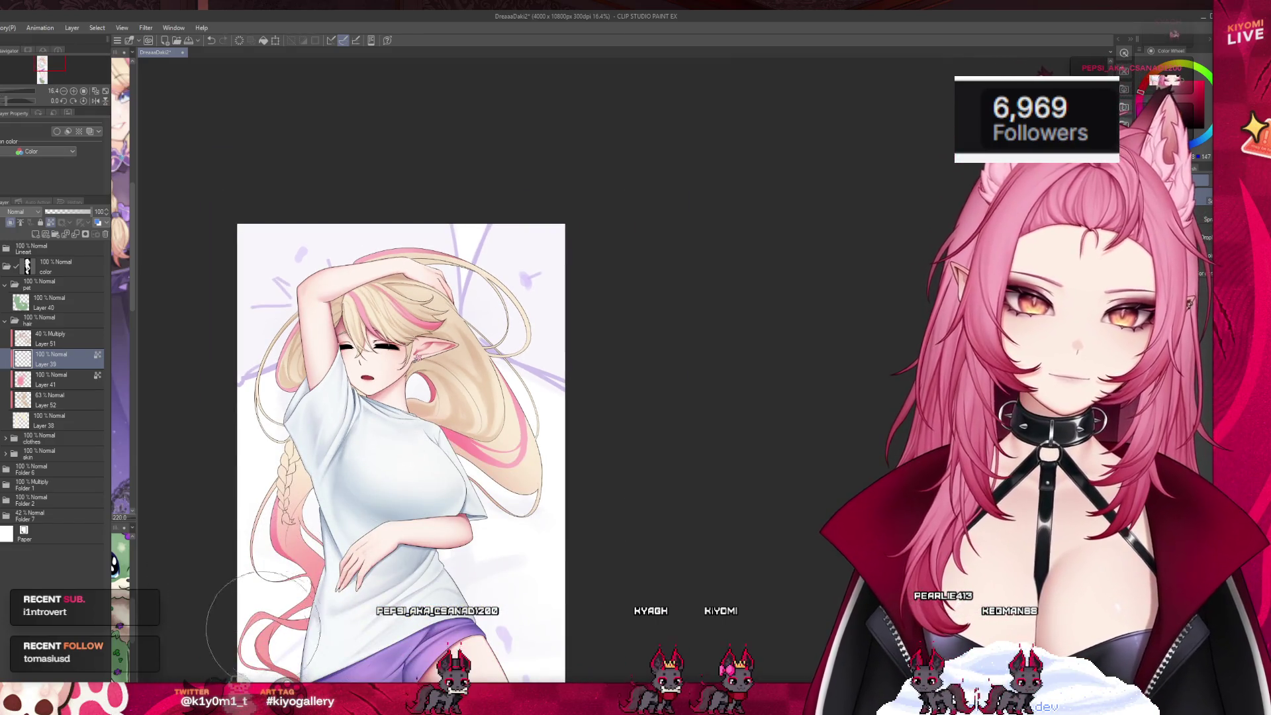
scroll(405, 268, "down", 3)
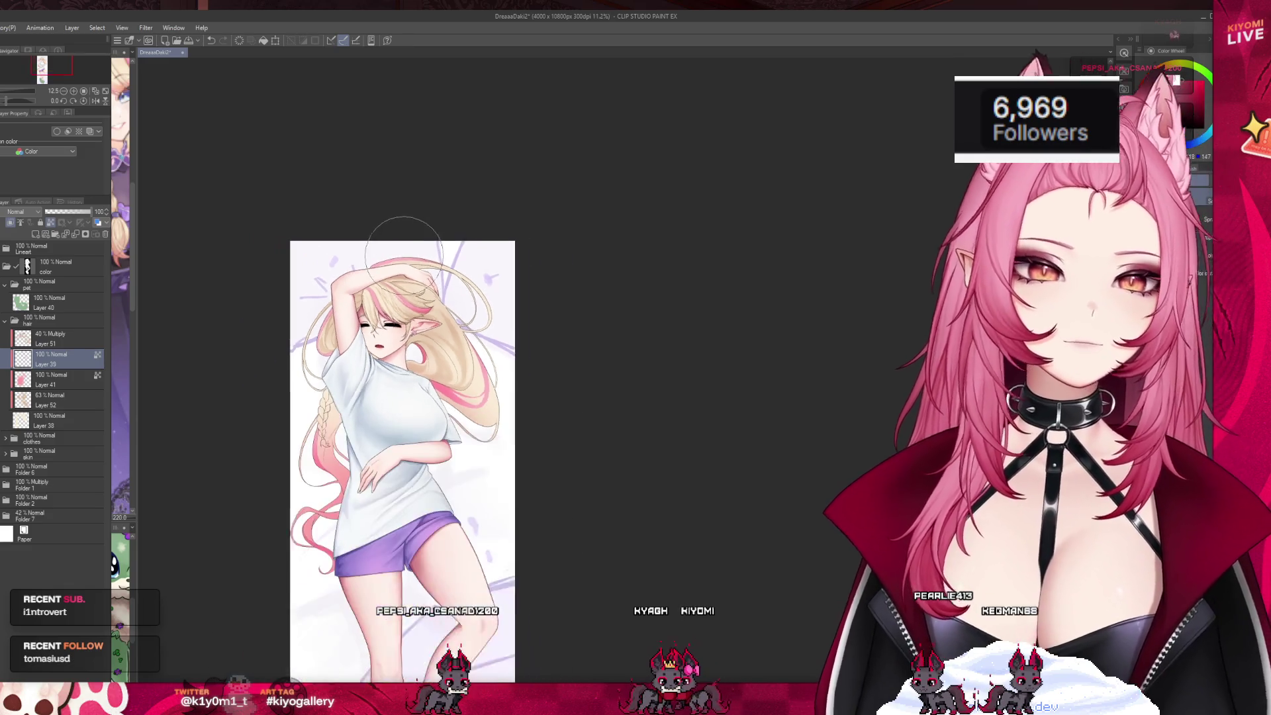
scroll(399, 295, "up", 4)
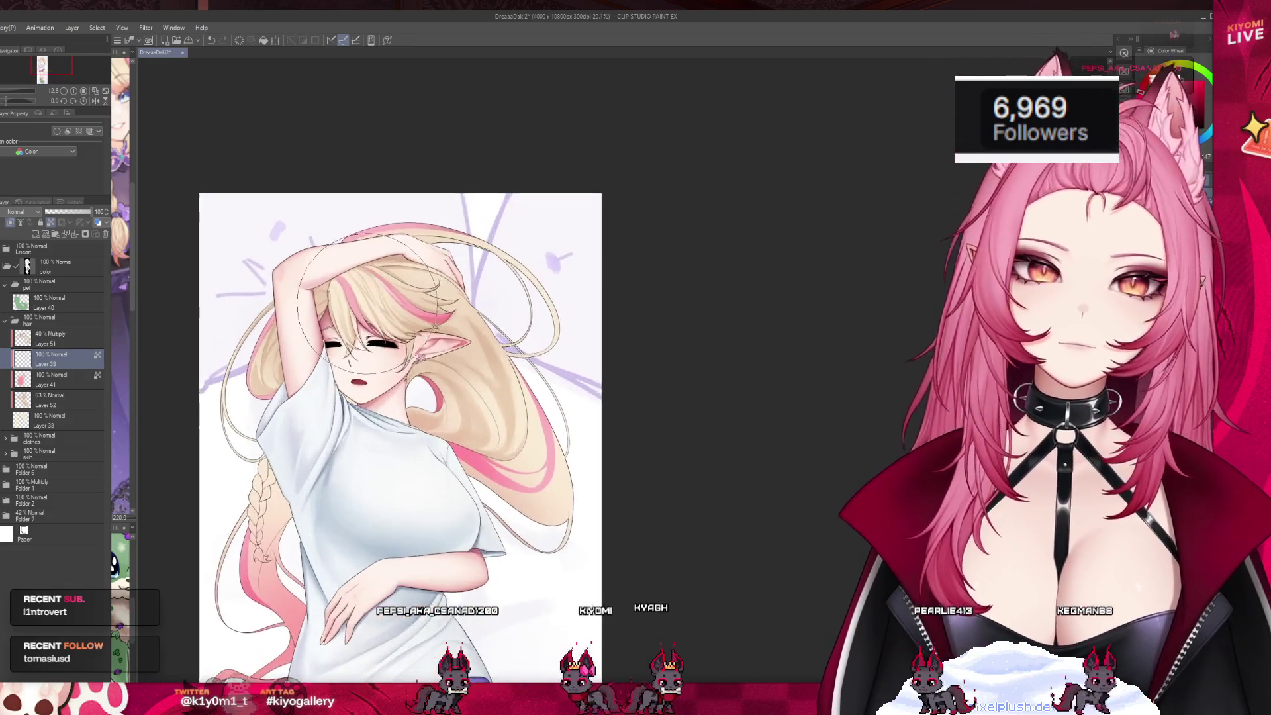
key("alt+bracketright")
- Compare Layer 51 at full strength, shrink the brush, then restore Multiply at 40% opacity
key("ctrl+z")
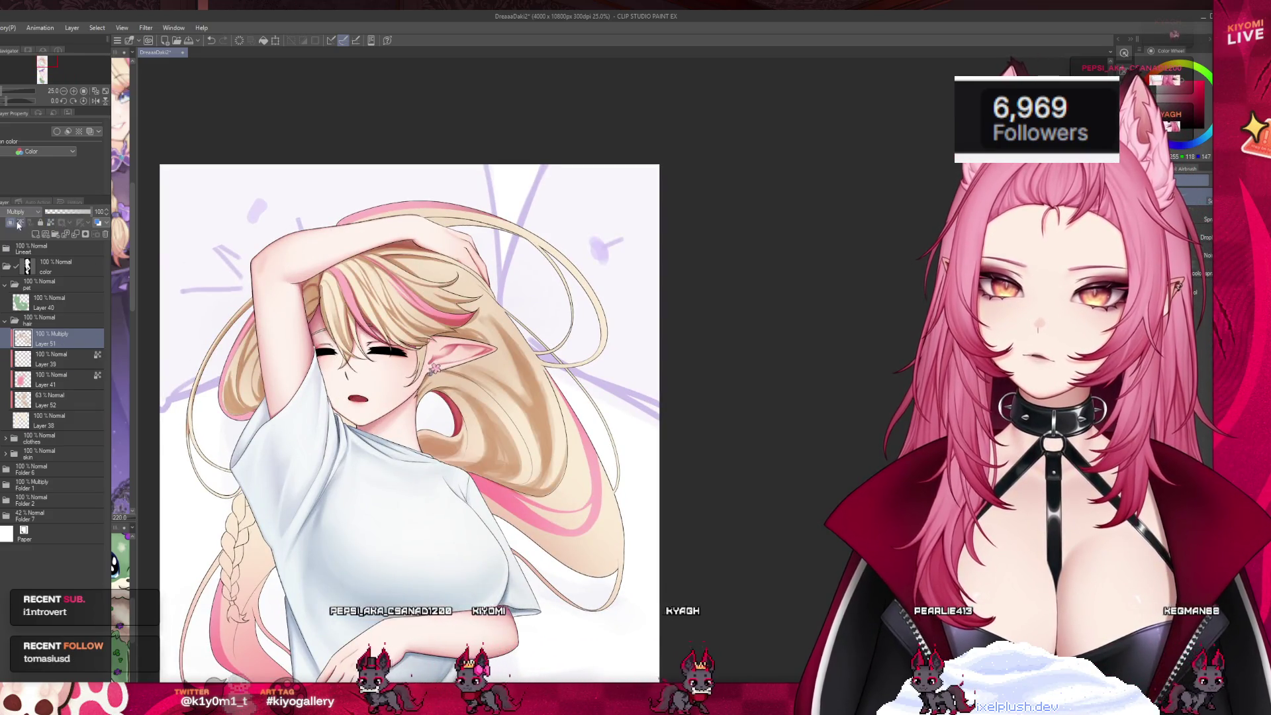
left_click_drag(437, 247, 408, 243)
key("ctrl+y")
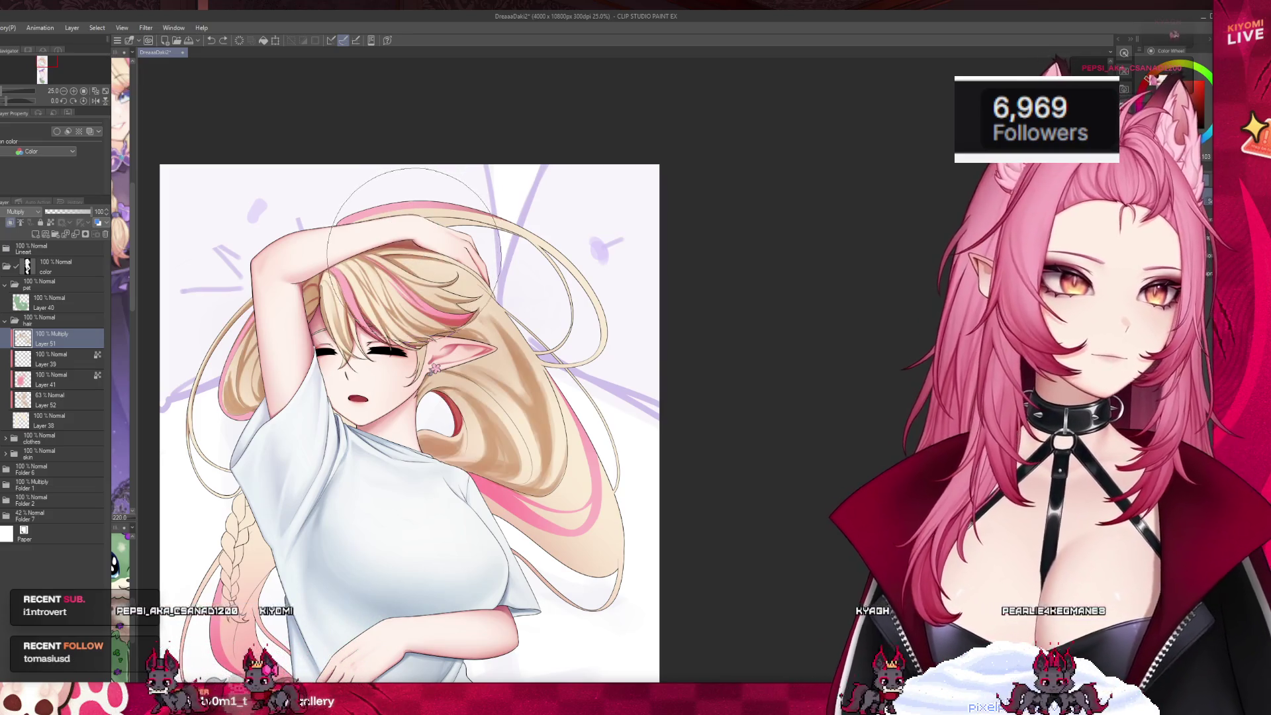
key("ctrl+y")
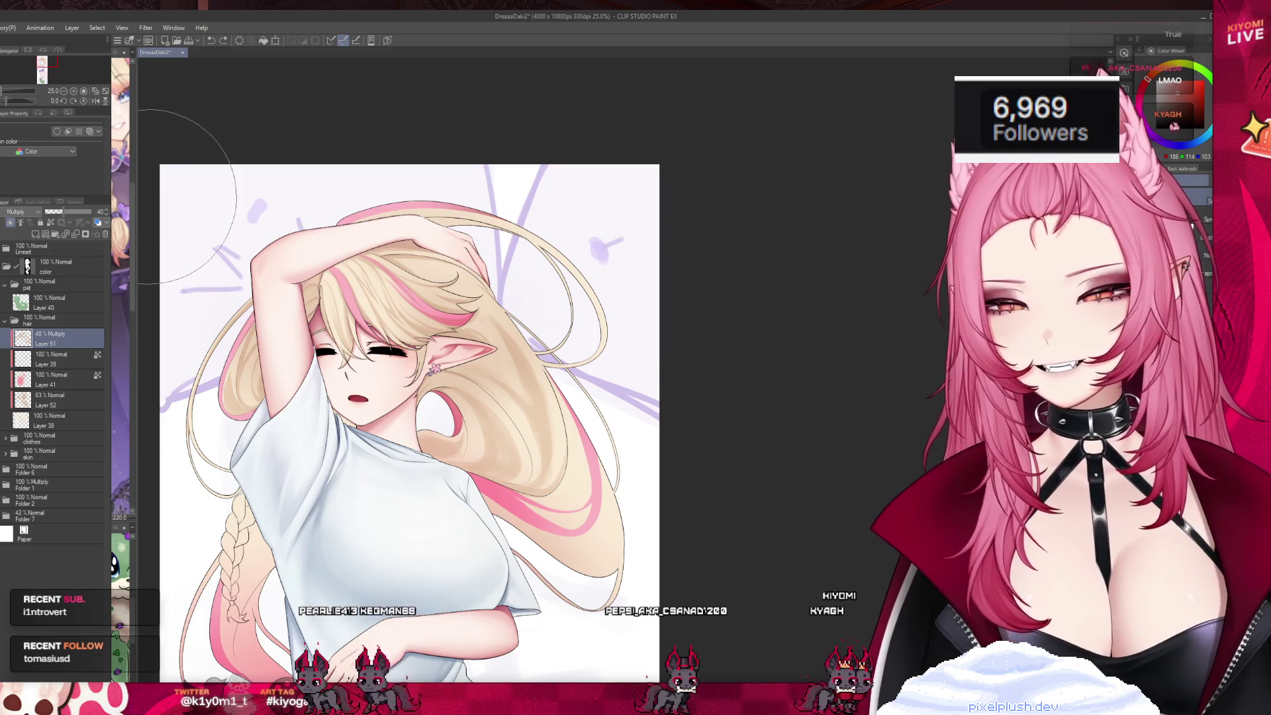
scroll(562, 411, "up", 5)
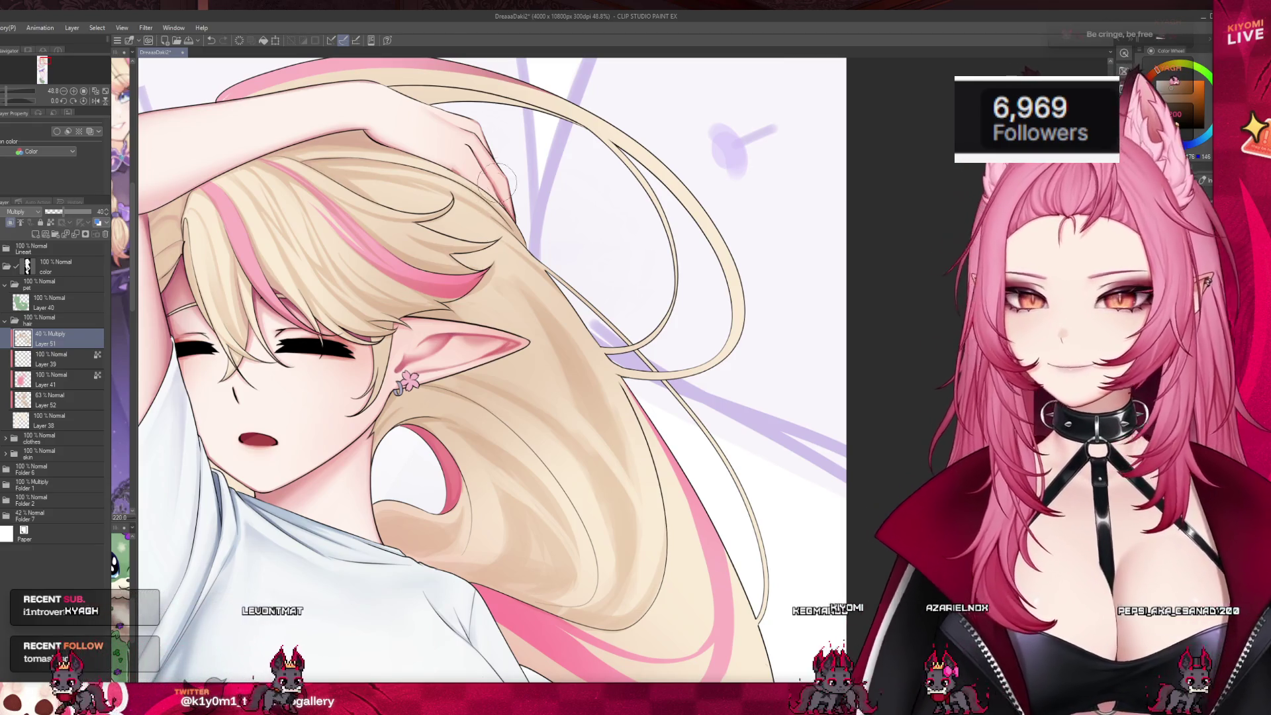
scroll(498, 225, "down", 2)
scroll(535, 263, "down", 1)
scroll(604, 485, "up", 3)
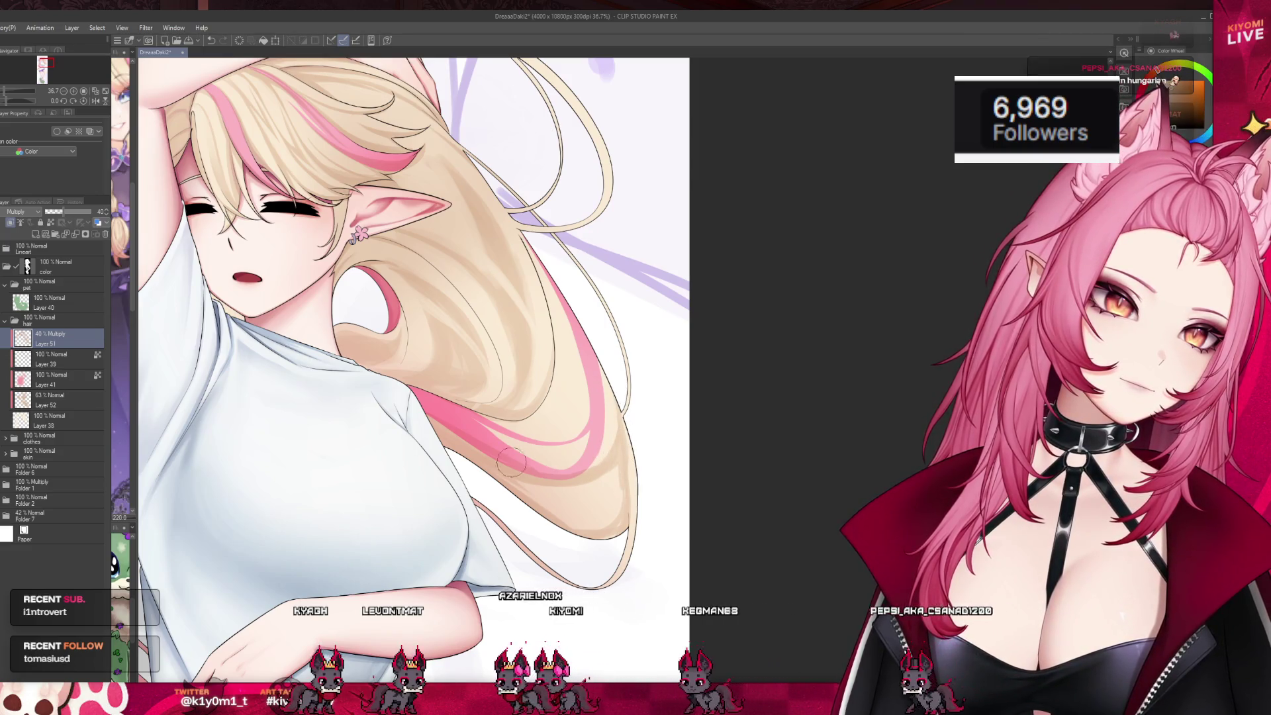
left_click_drag(599, 473, 529, 522)
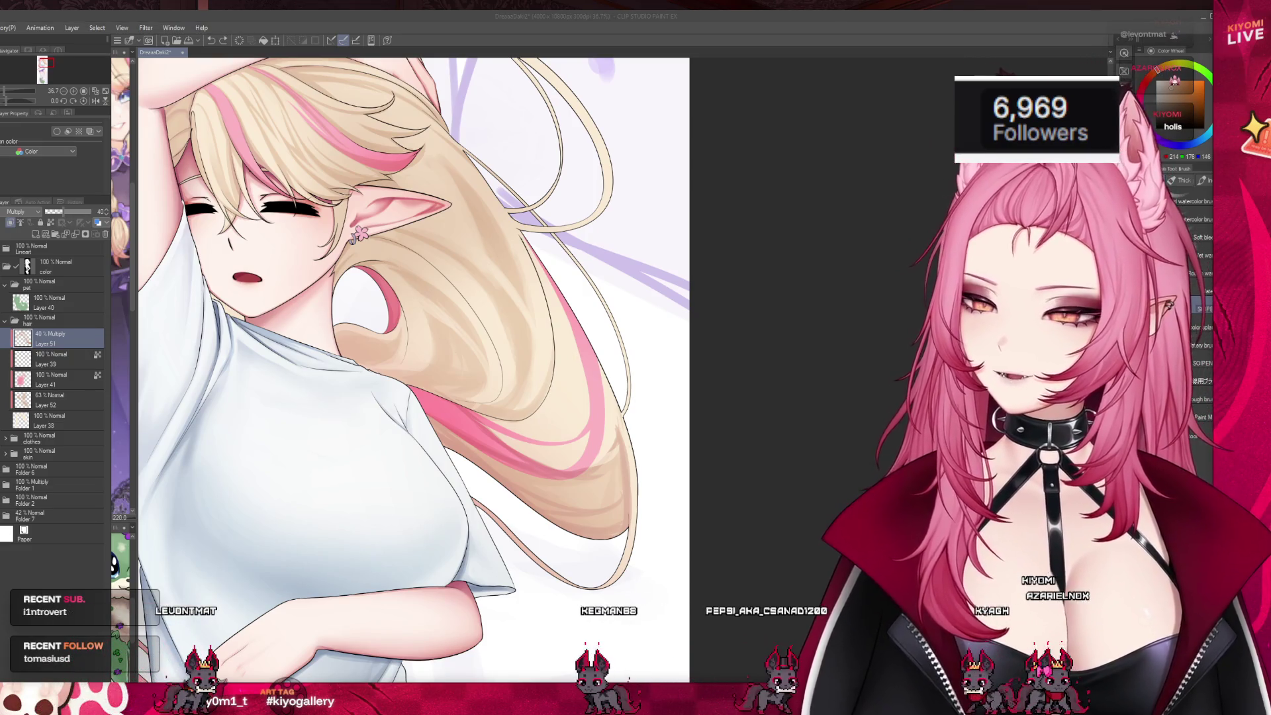
left_click(566, 437)
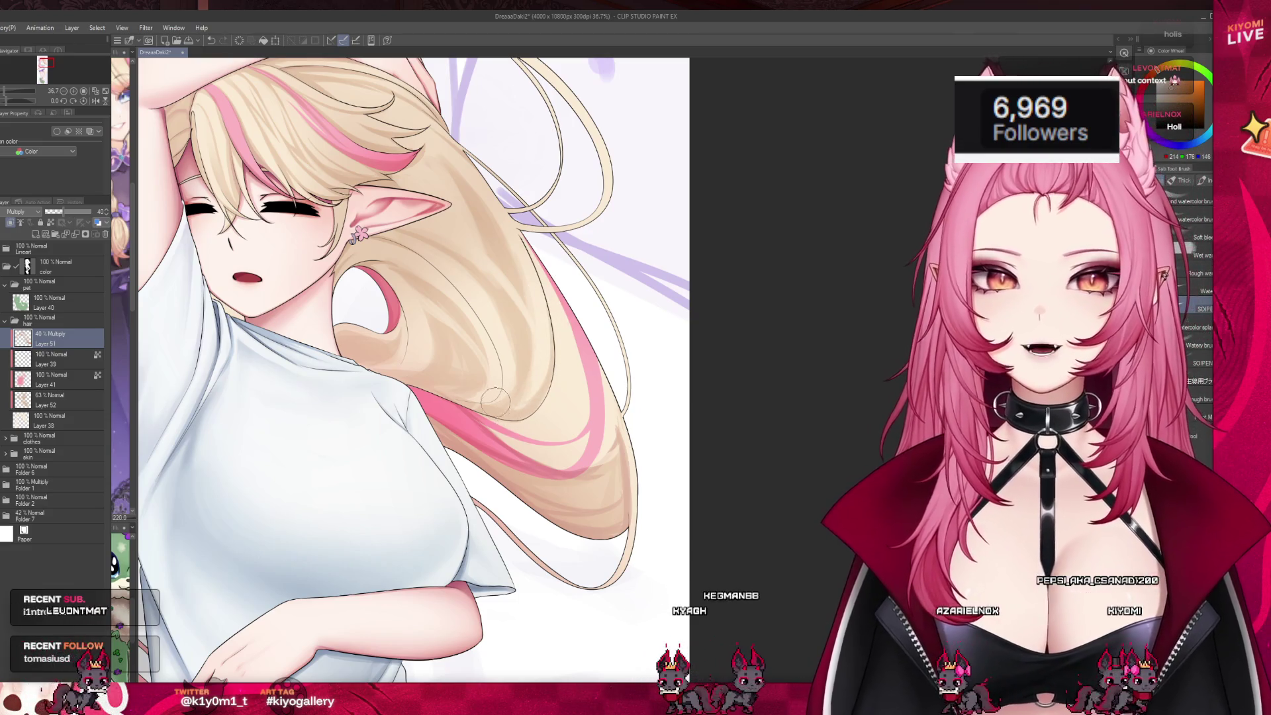
key("ctrl+z")
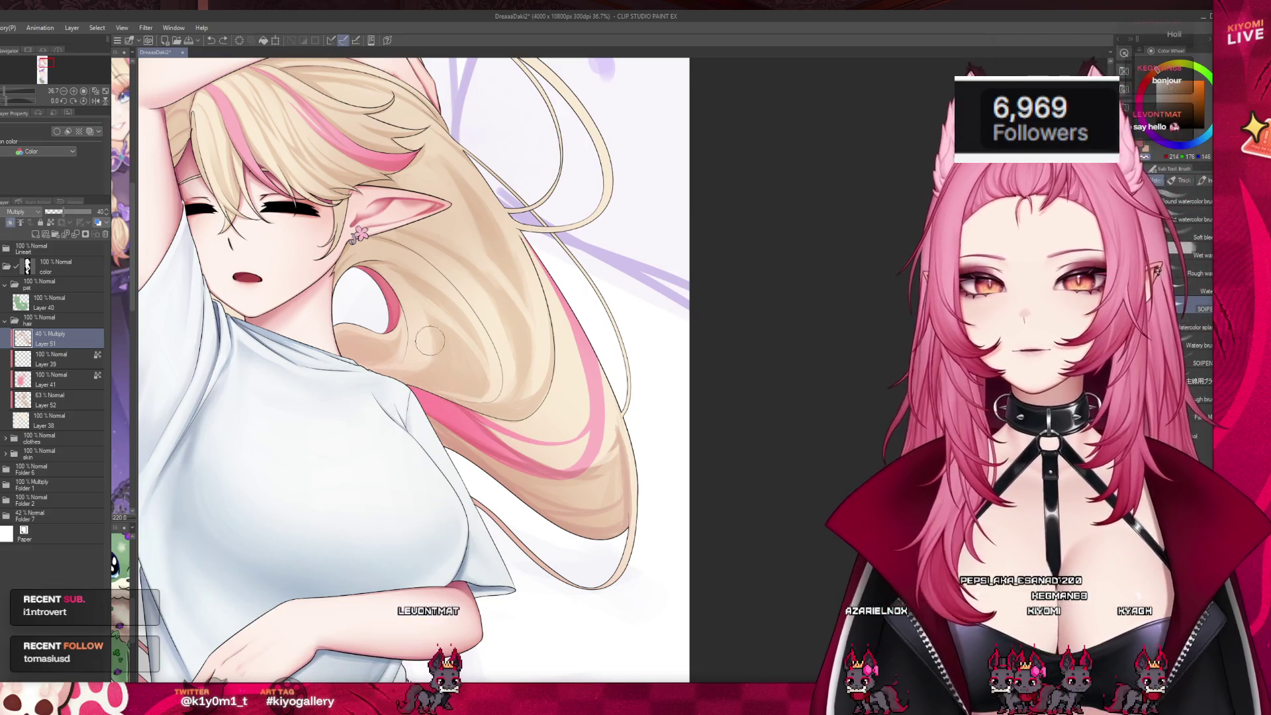
scroll(433, 360, "down", 5)
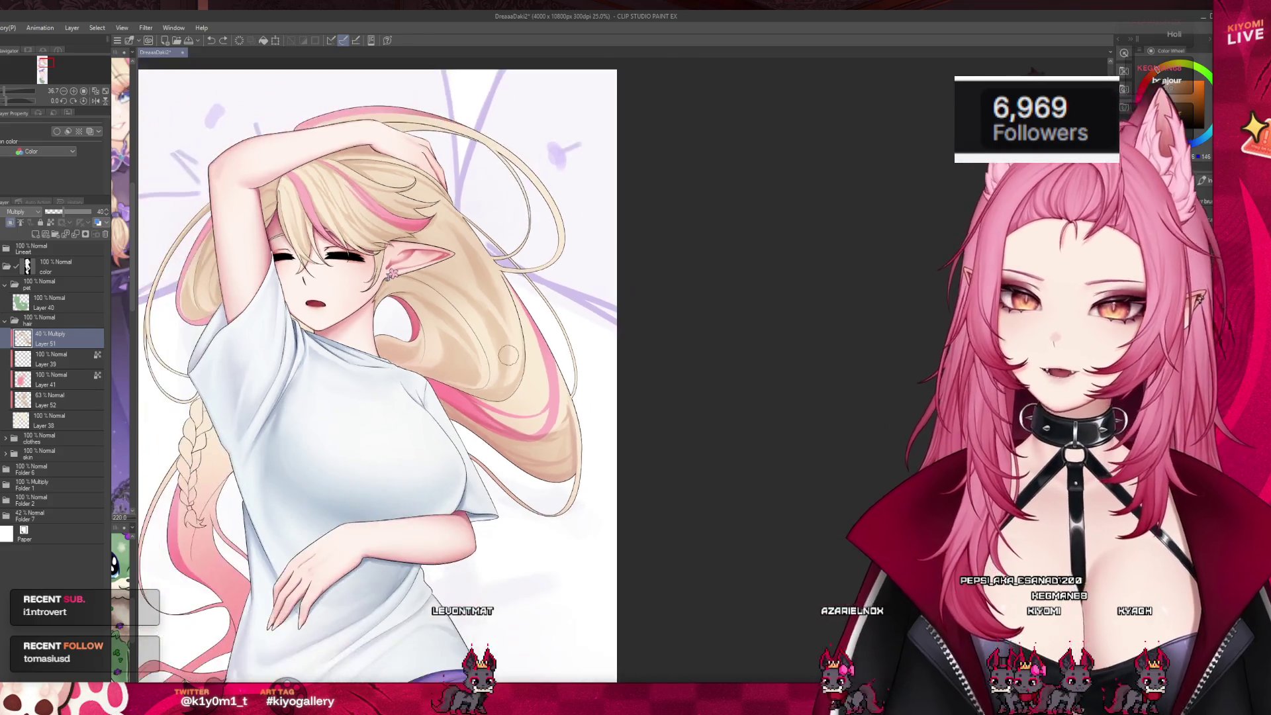
scroll(497, 325, "up", 3)
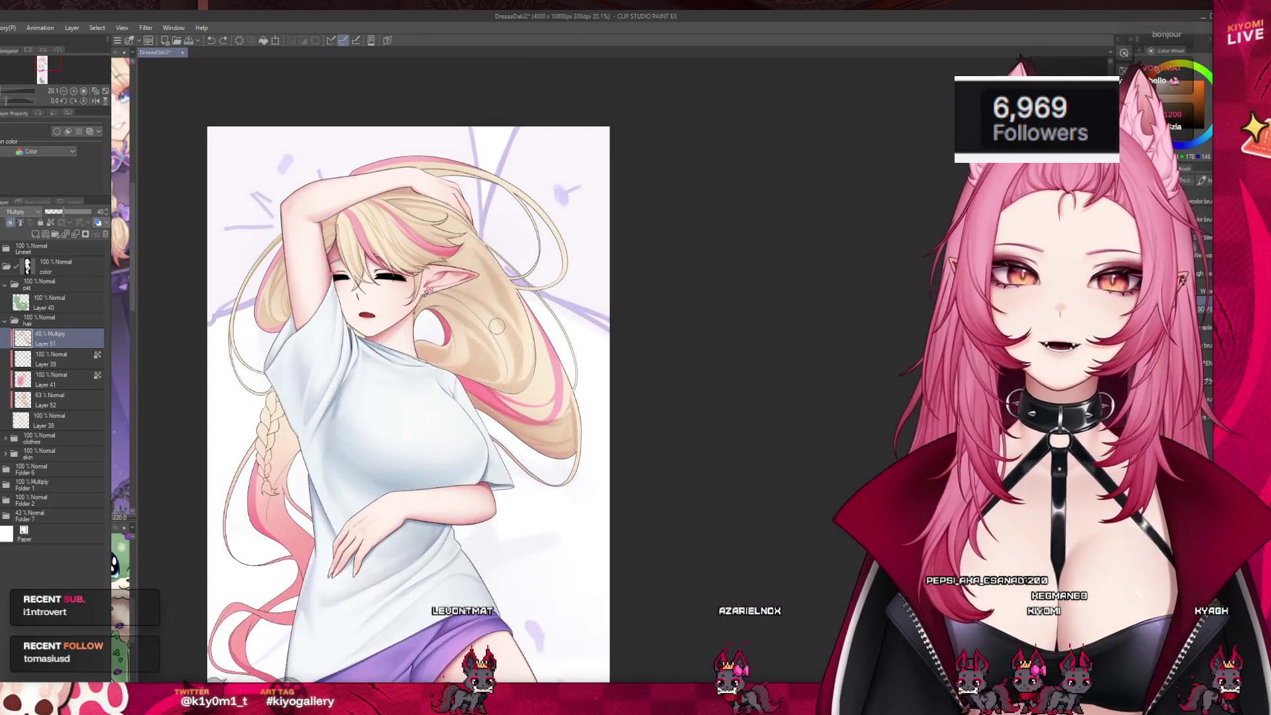
scroll(495, 321, "down", 3)
scroll(493, 314, "up", 4)
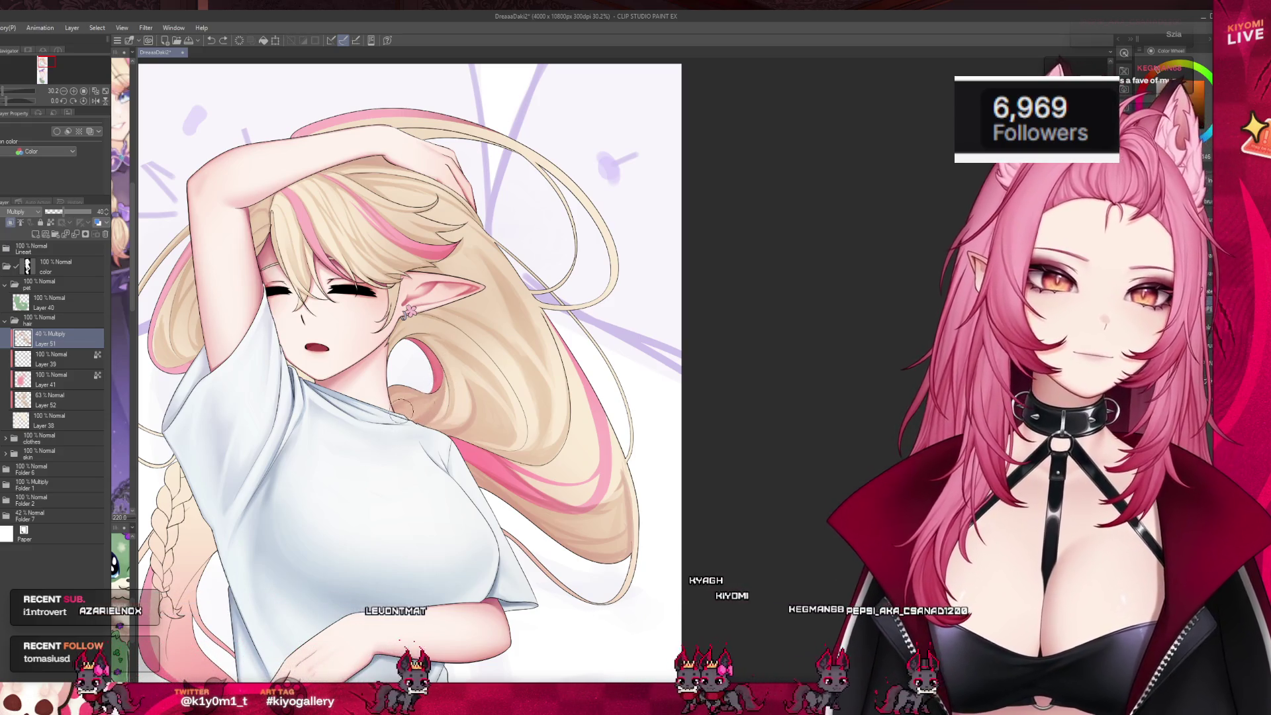
scroll(357, 365, "down", 5)
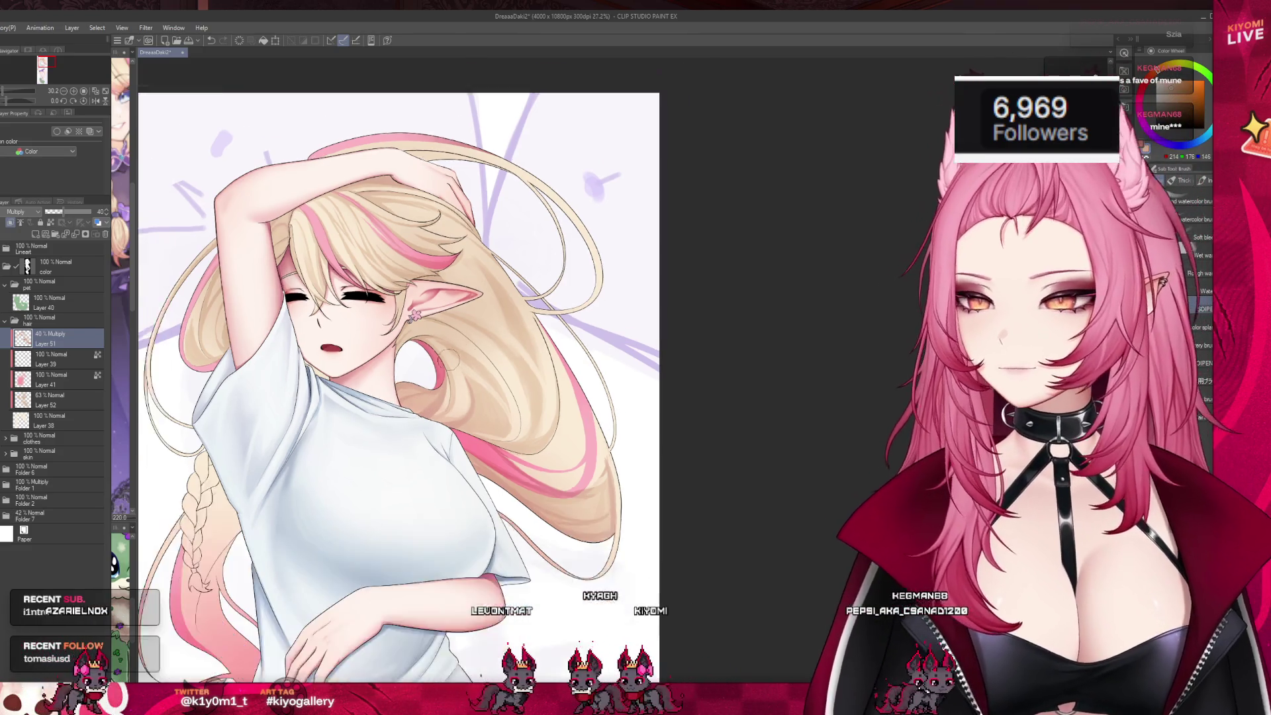
scroll(354, 374, "up", 2)
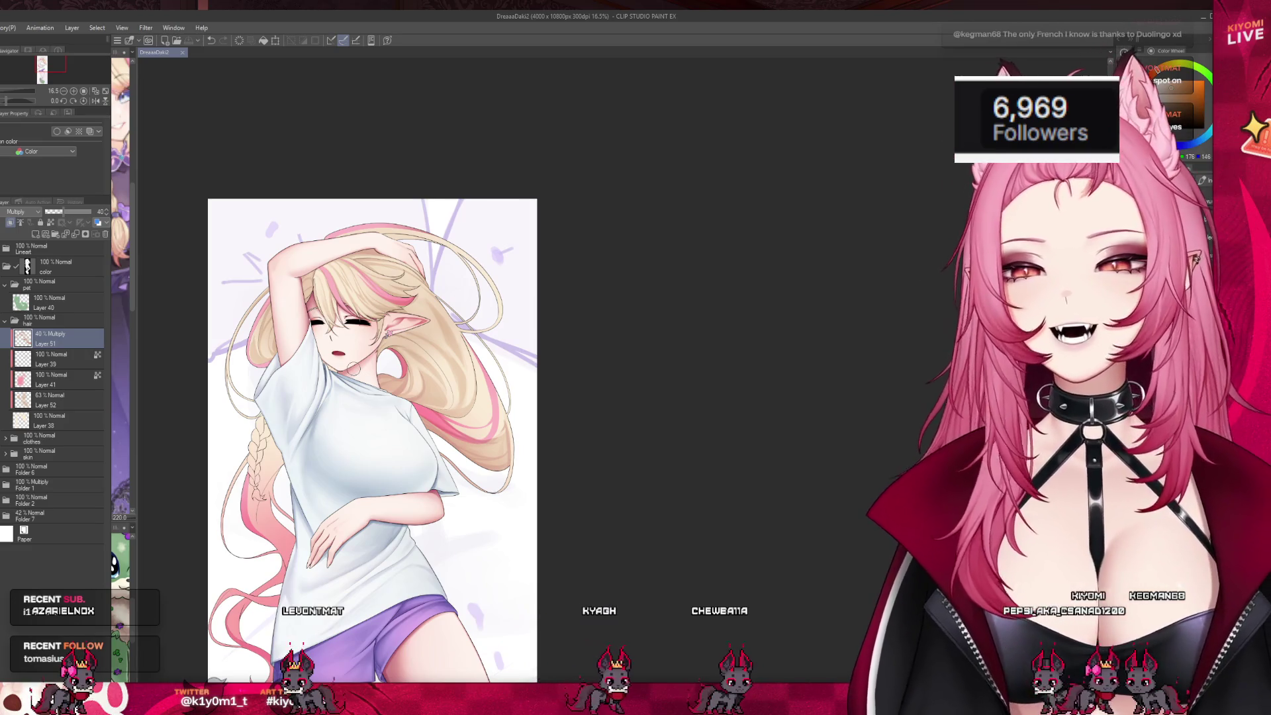
scroll(405, 246, "up", 3)
scroll(374, 285, "up", 5)
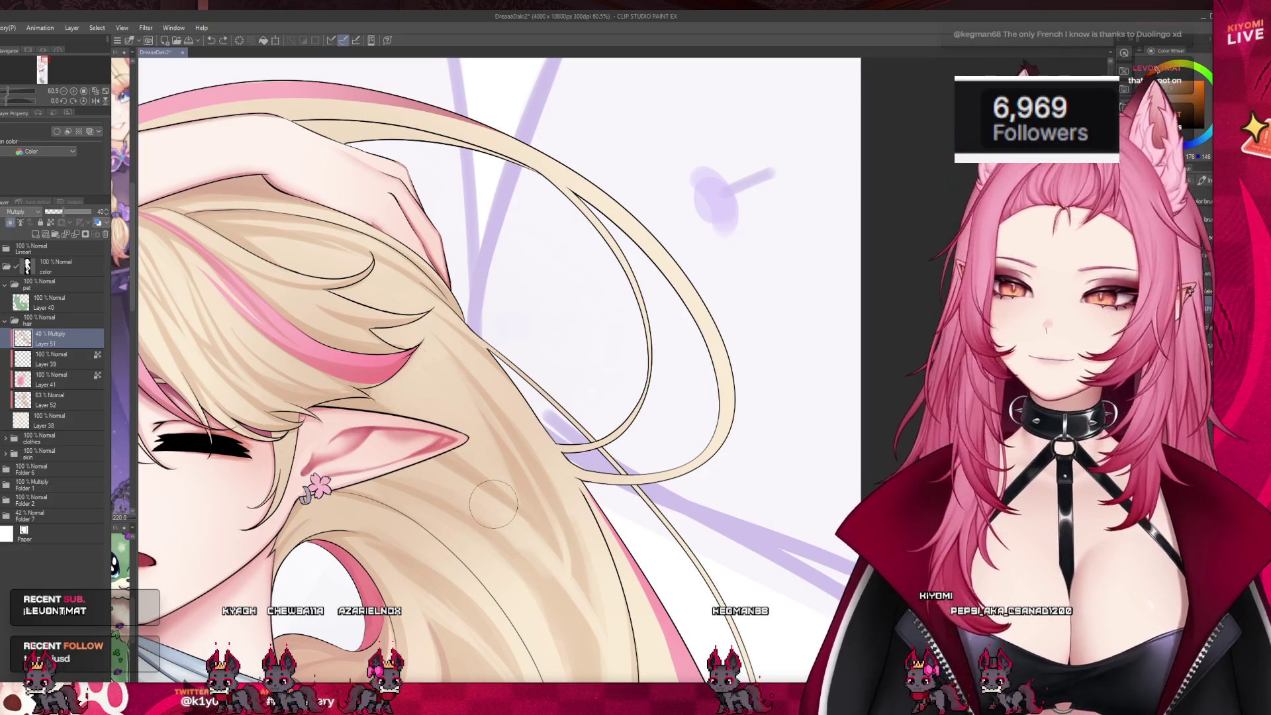
scroll(560, 395, "down", 5)
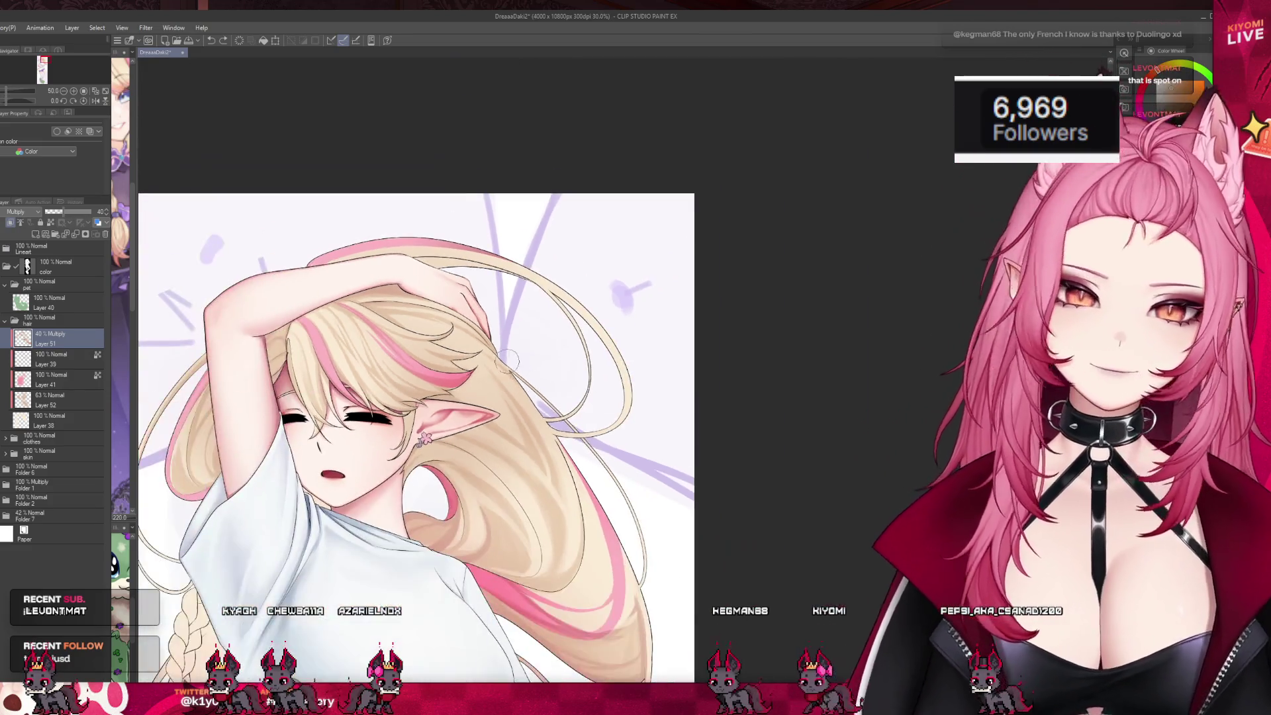
scroll(548, 456, "up", 3)
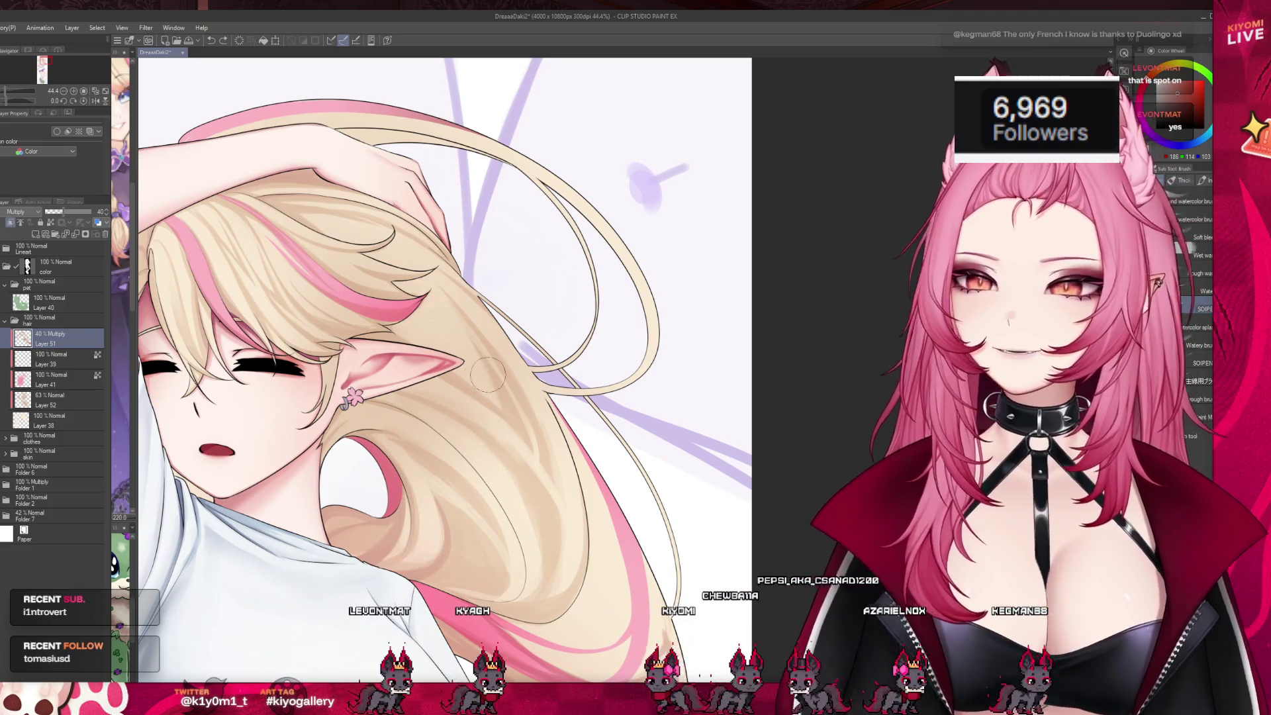
scroll(486, 375, "down", 5)
scroll(368, 333, "up", 6)
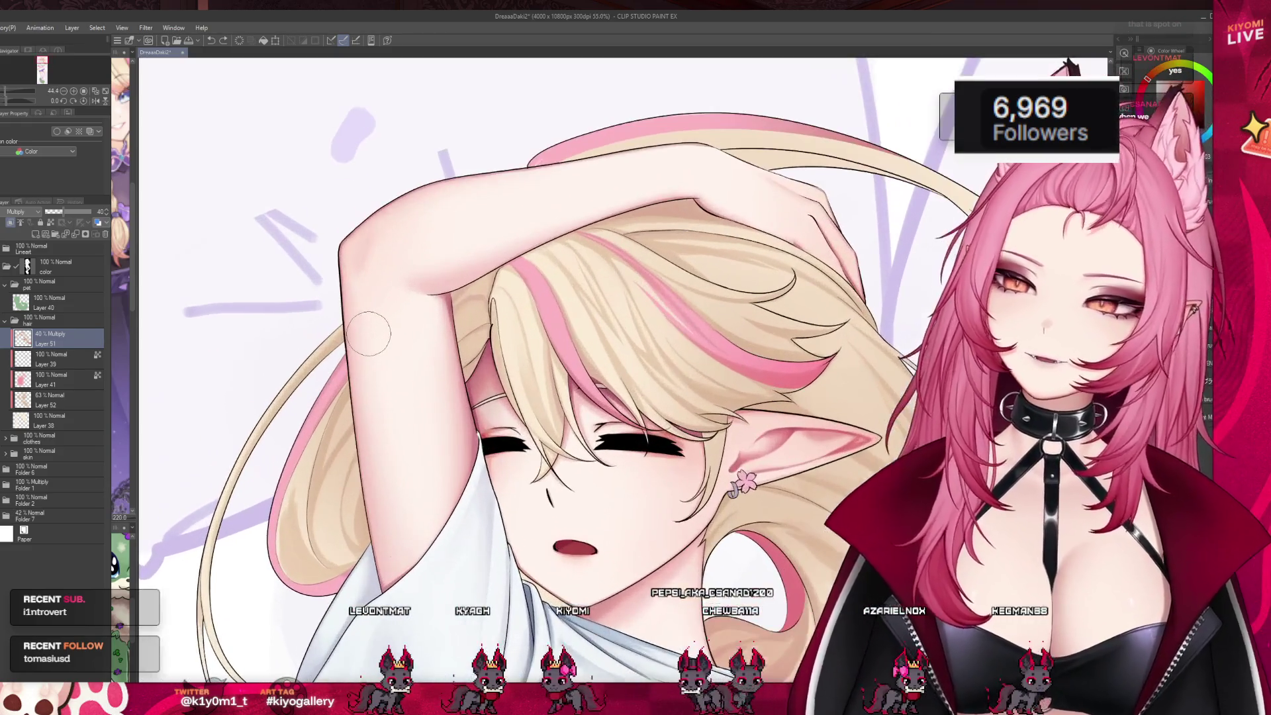
left_click(34, 248)
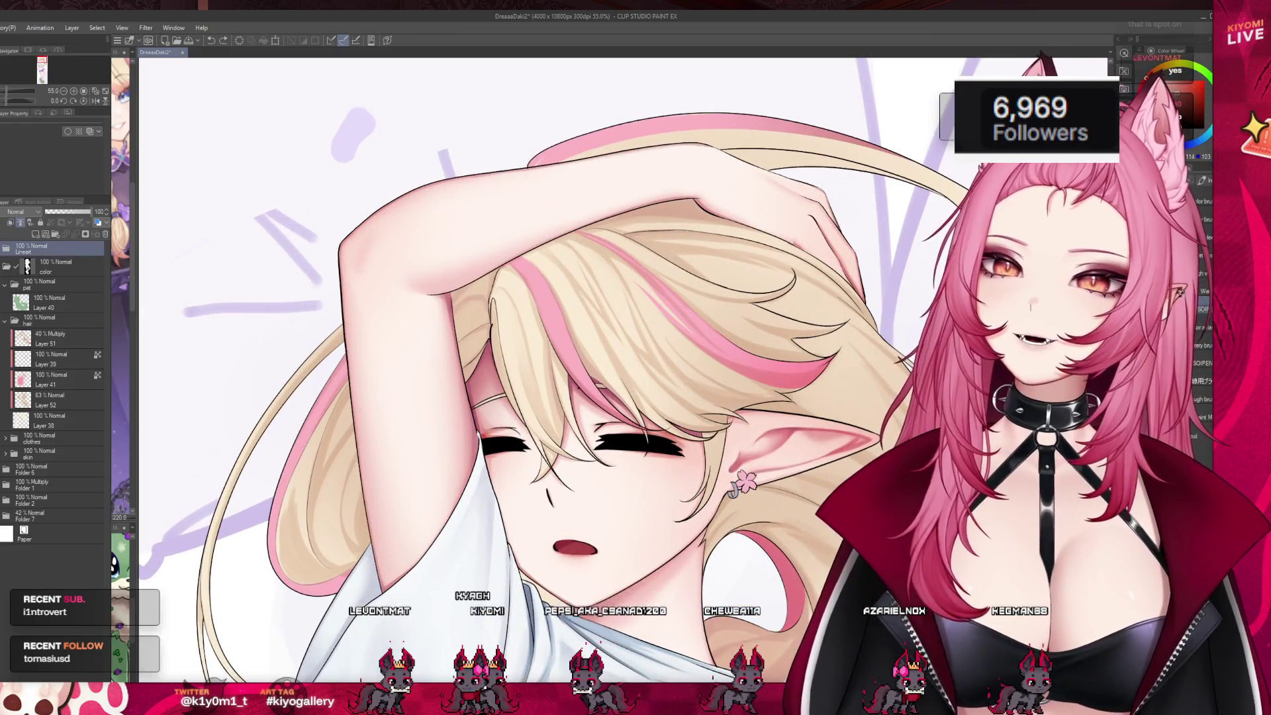
left_click(61, 343)
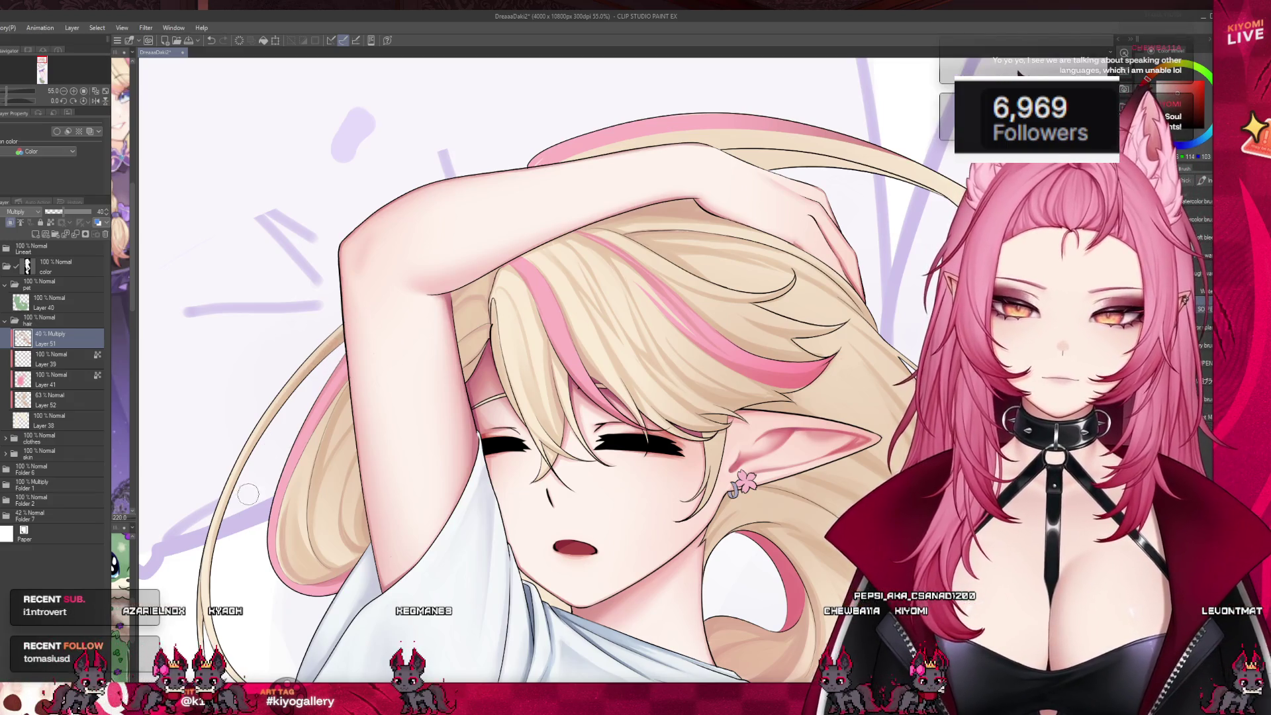
scroll(239, 537, "down", 5)
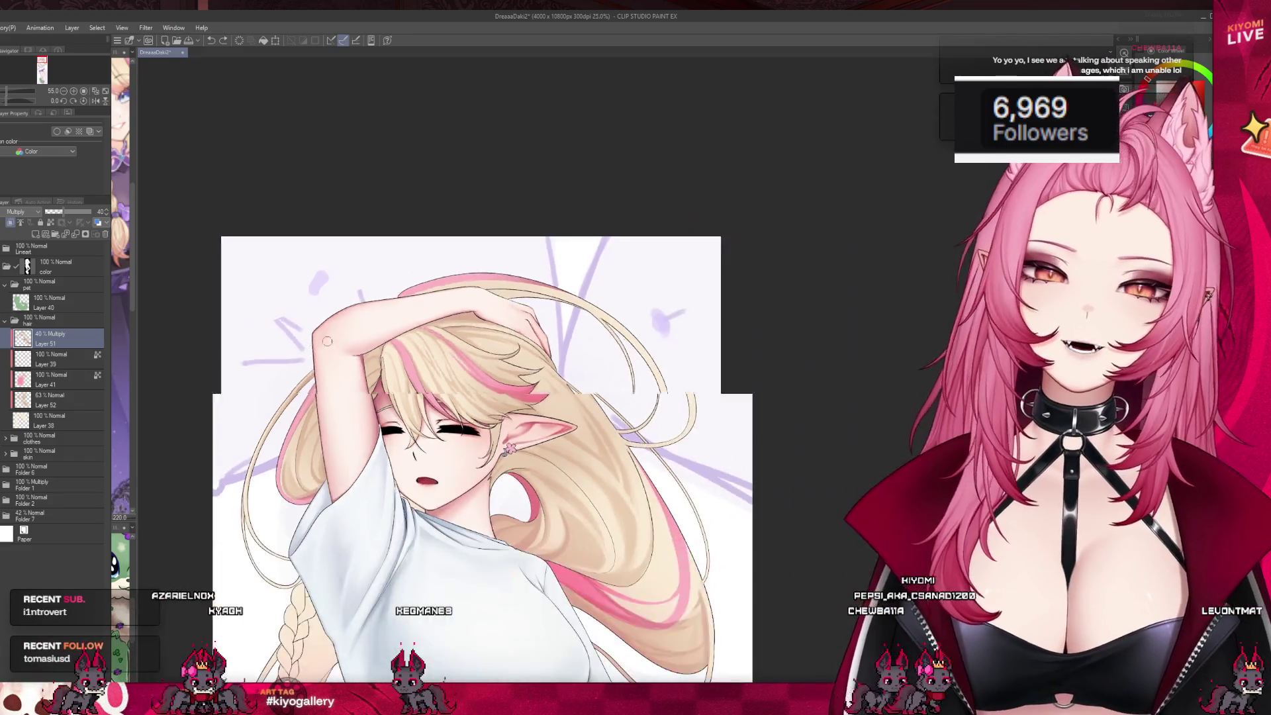
scroll(309, 315, "down", 2)
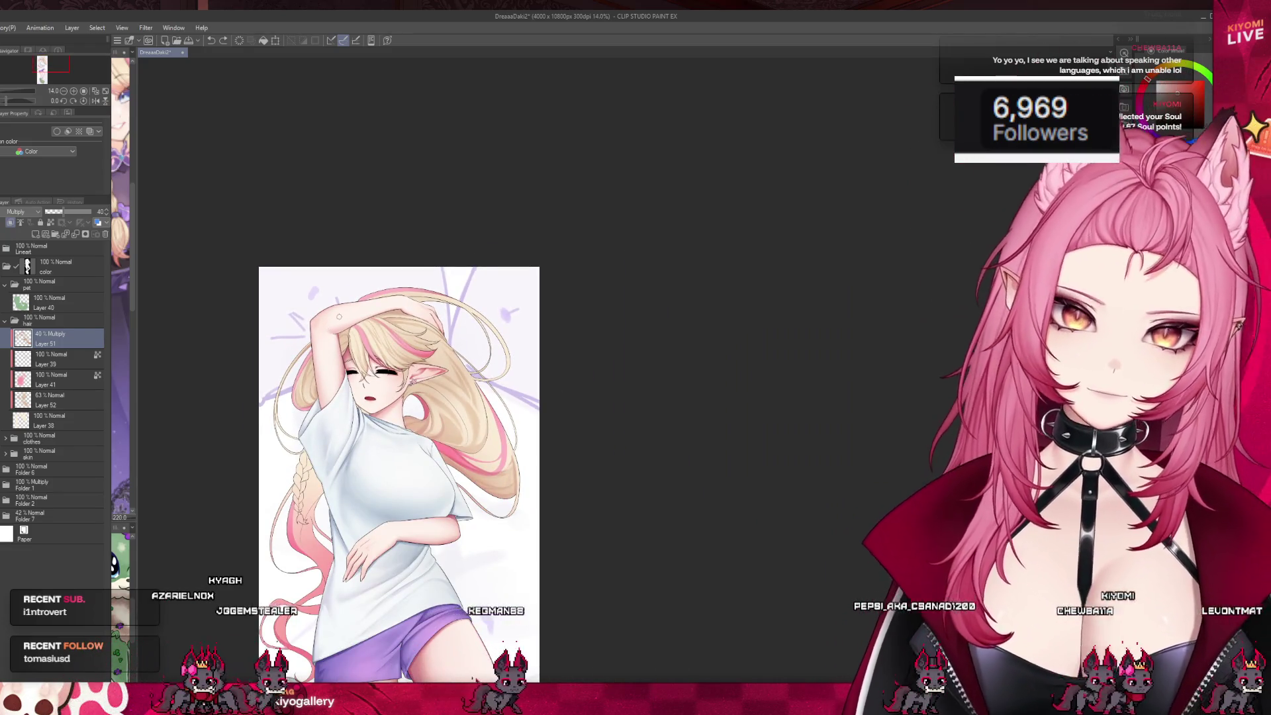
scroll(328, 331, "up", 1)
scroll(349, 297, "down", 3)
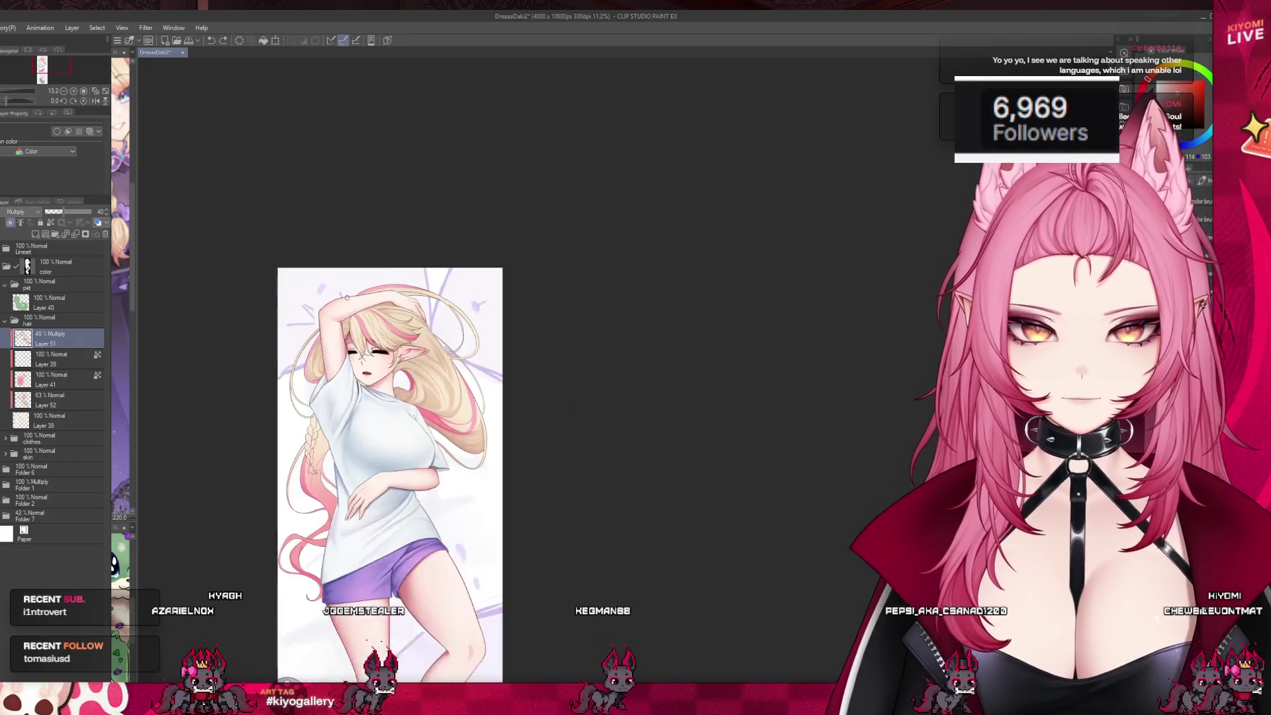
scroll(365, 401, "up", 2)
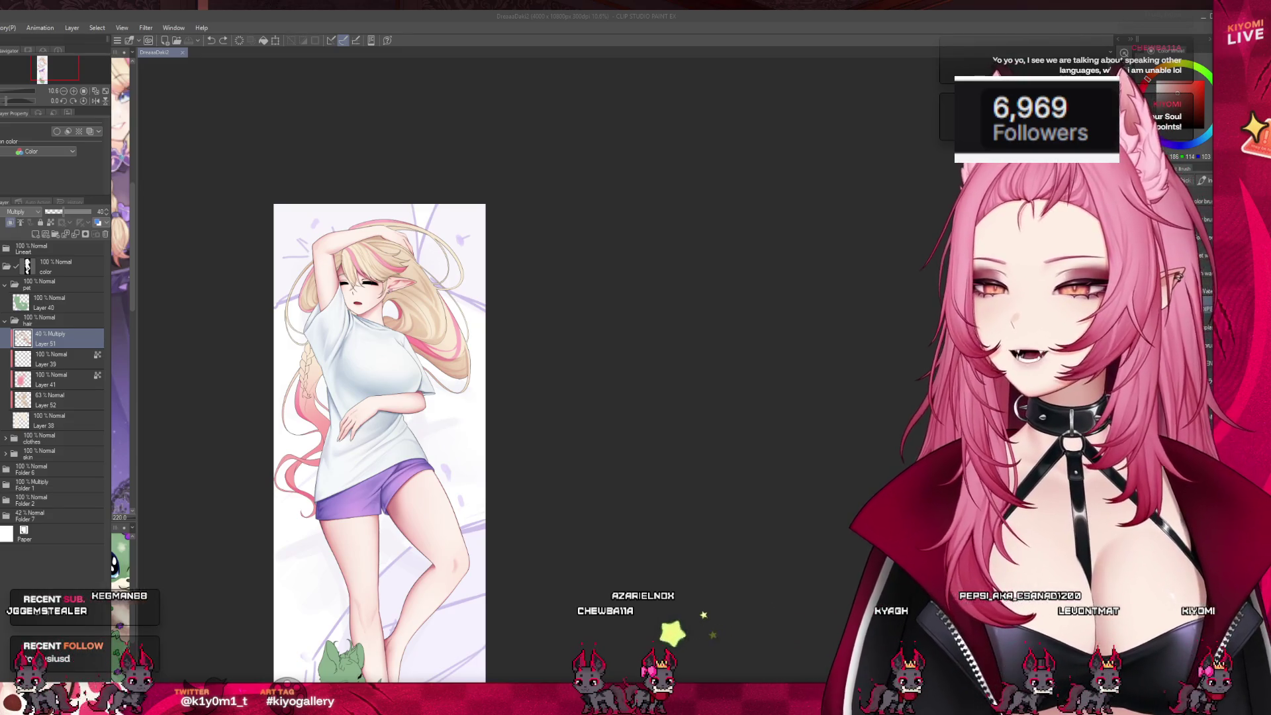
scroll(362, 307, "up", 3)
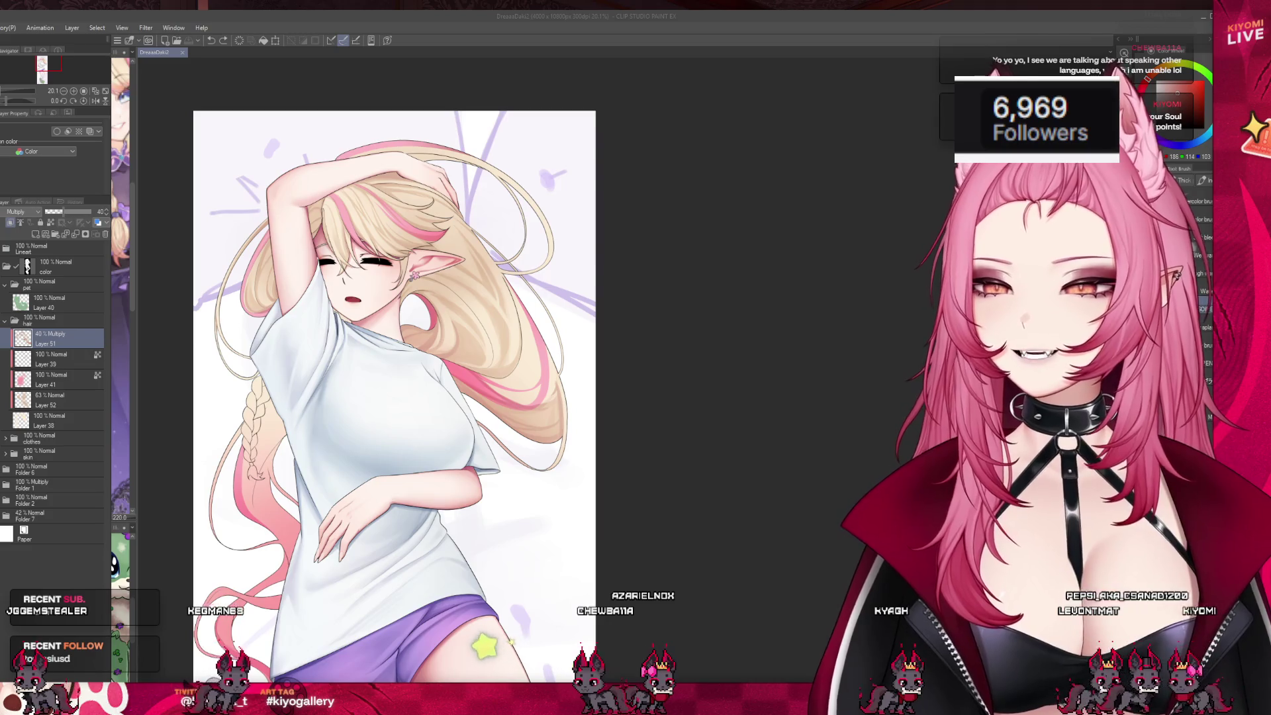
scroll(215, 263, "up", 3)
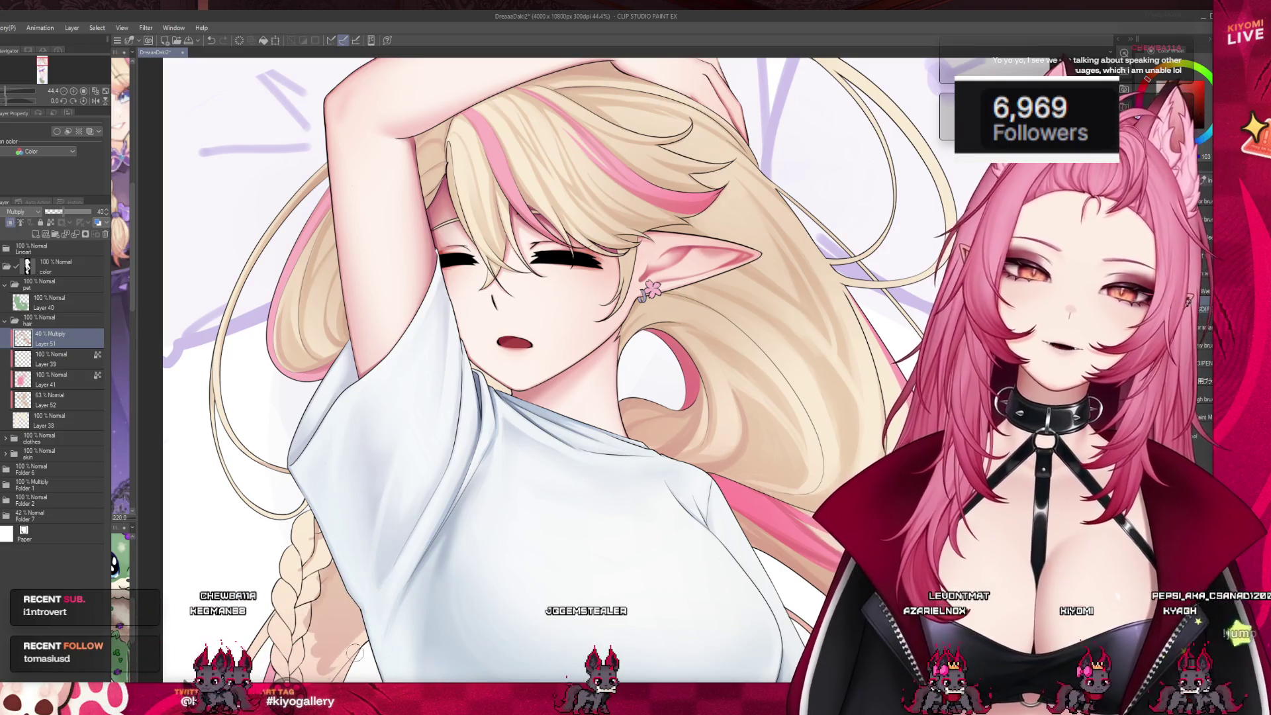
scroll(396, 592, "down", 3)
scroll(314, 478, "up", 2)
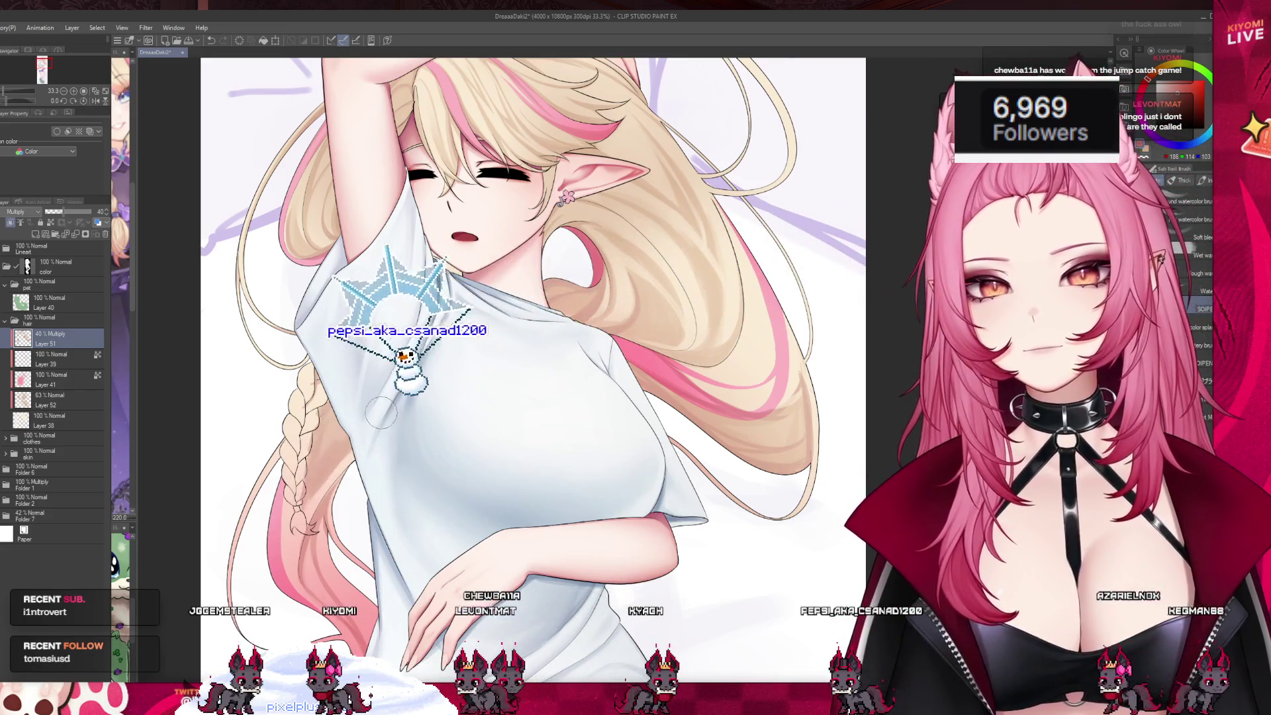
scroll(414, 306, "down", 1)
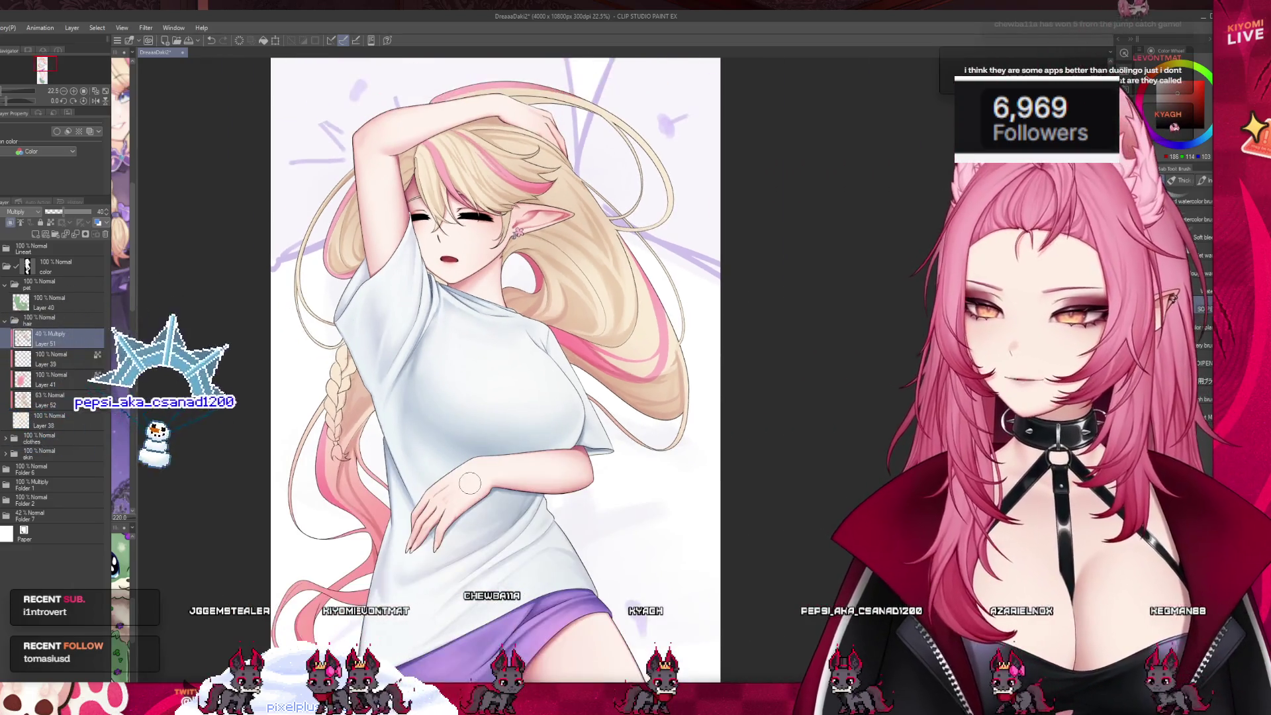
scroll(311, 450, "down", 1)
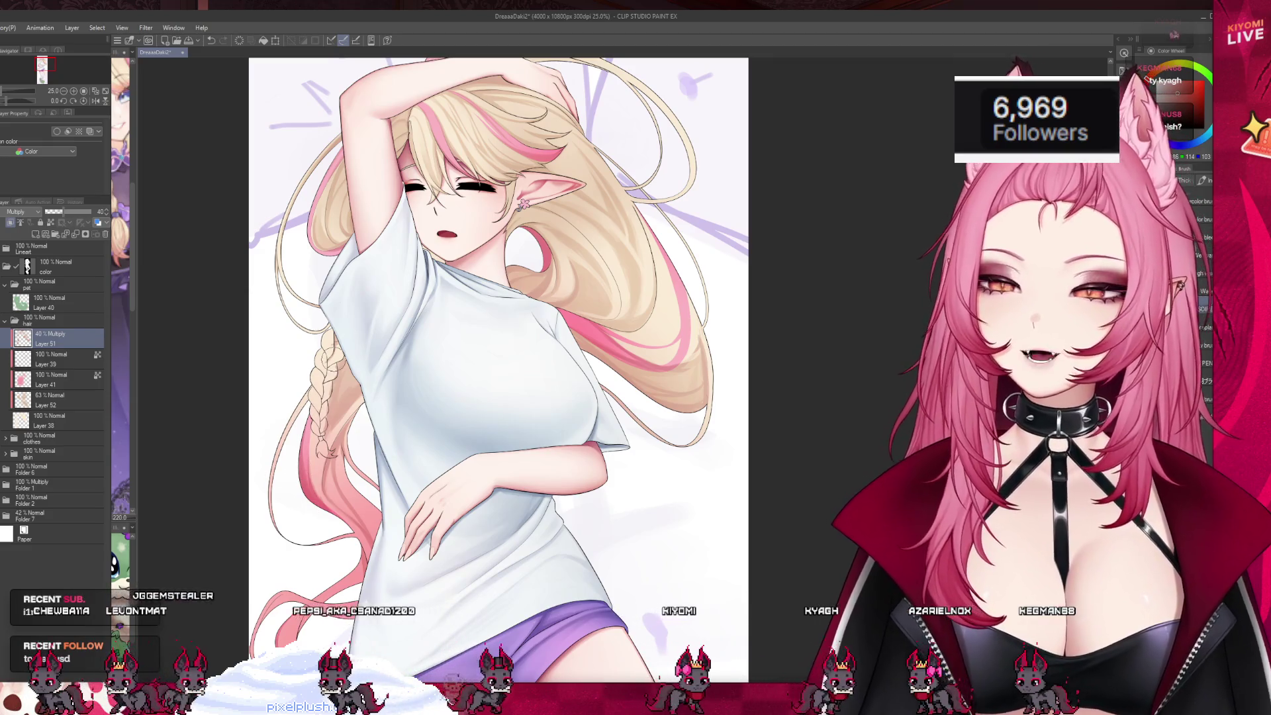
scroll(342, 422, "down", 2)
scroll(342, 422, "up", 3)
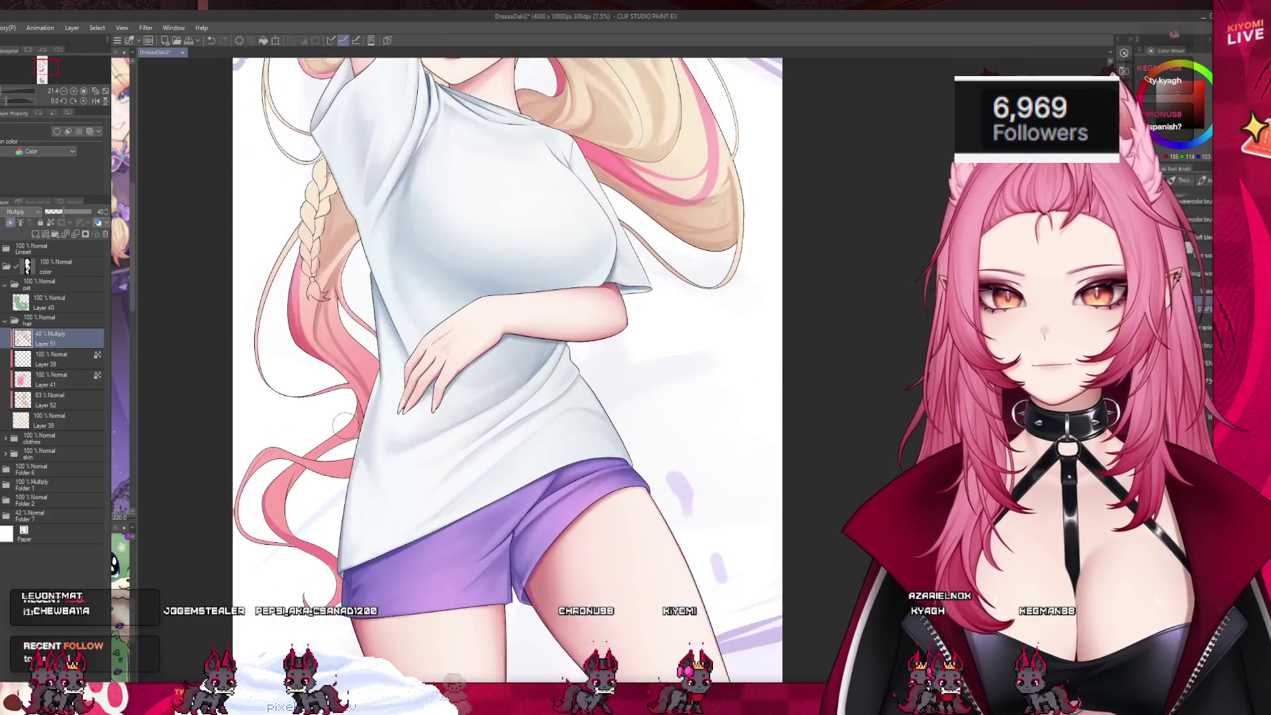
scroll(342, 423, "up", 1)
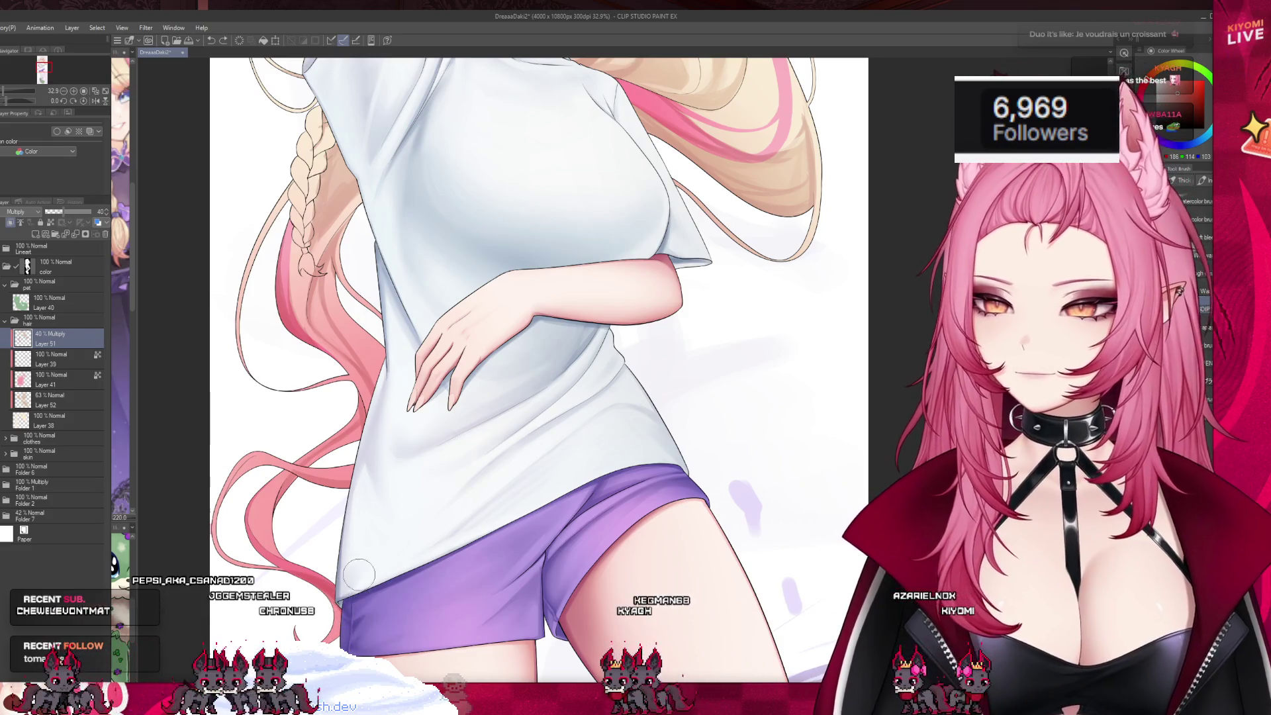
scroll(359, 575, "down", 4)
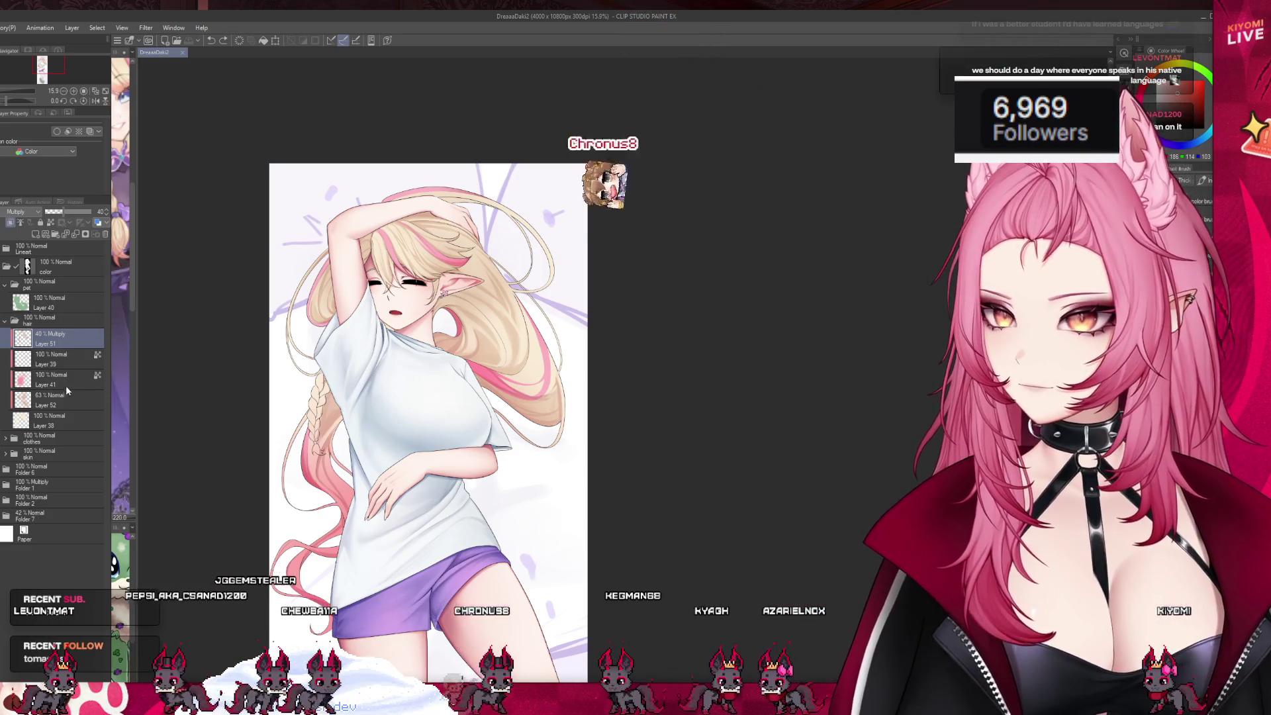
- Select Layer 52 and save the illustration
left_click(69, 397)
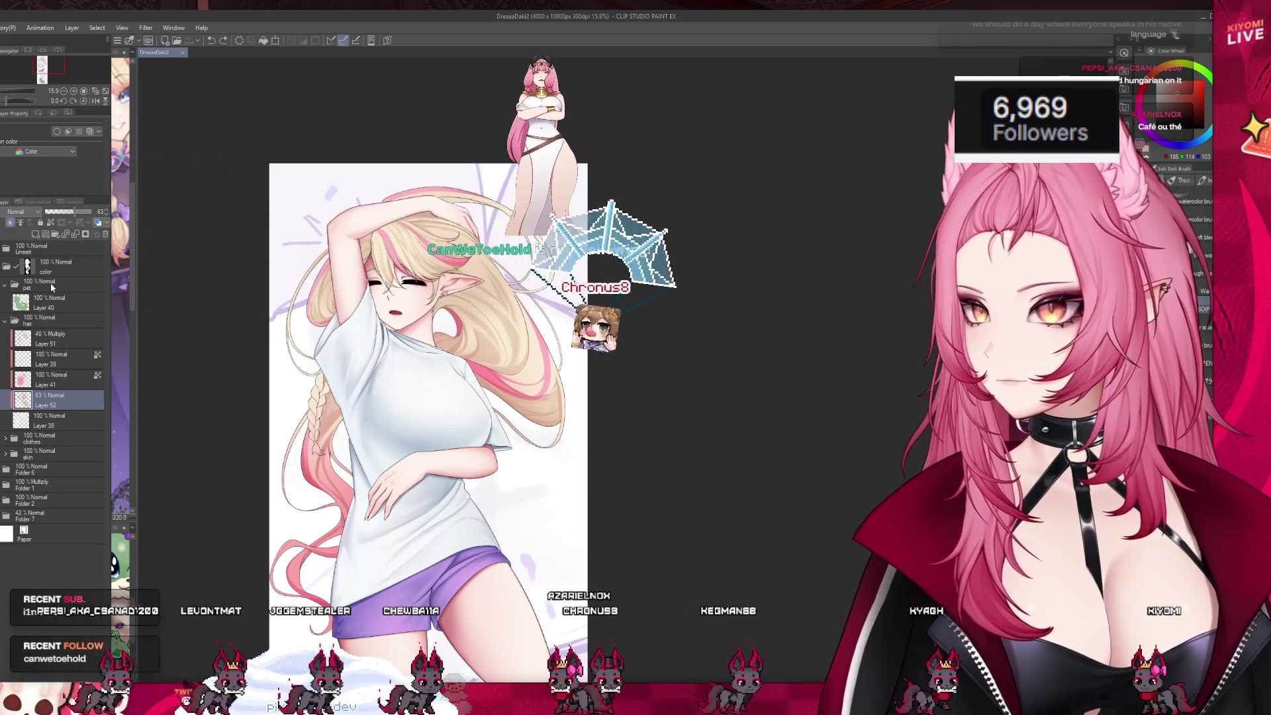
key("ctrl+u")
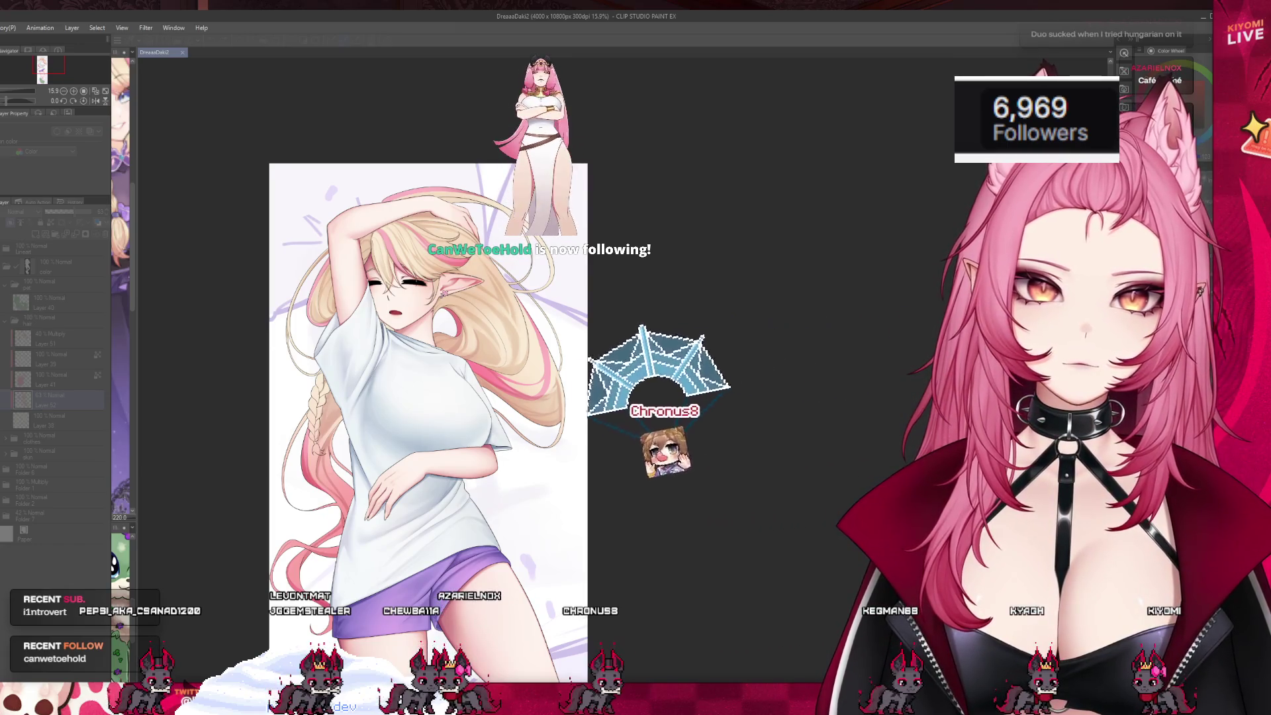
scroll(425, 264, "down", 3)
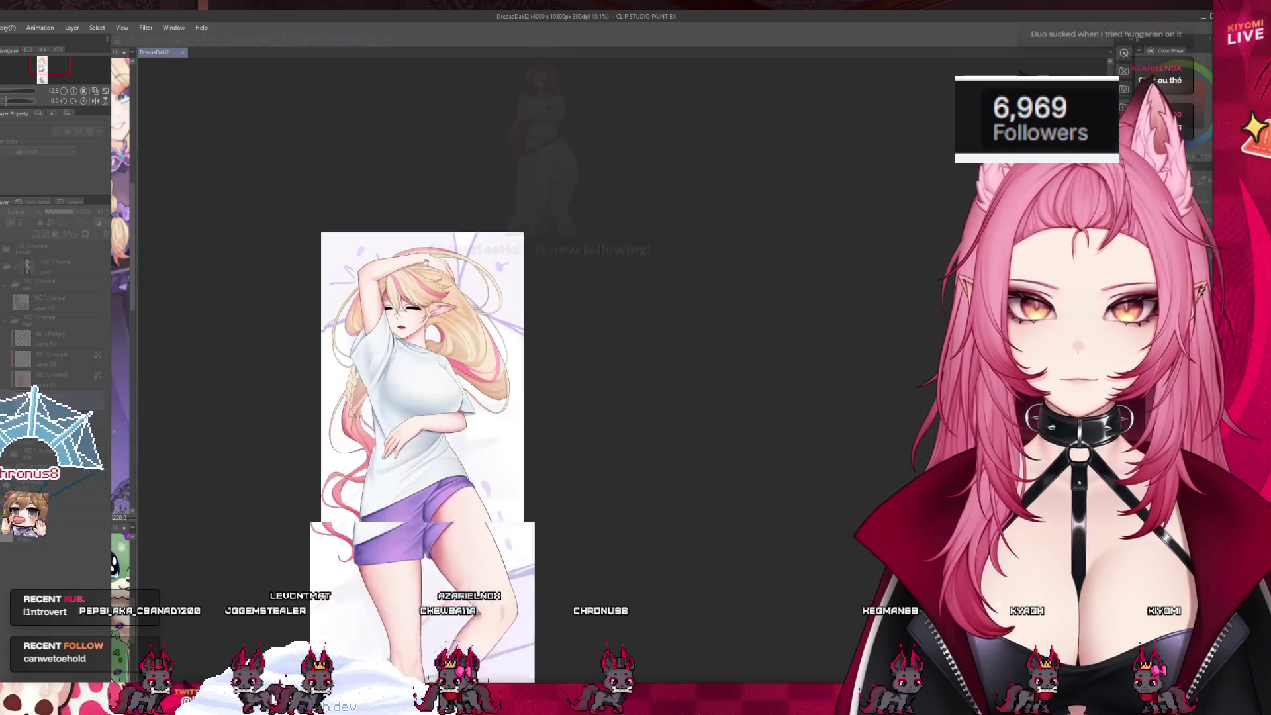
scroll(425, 263, "up", 2)
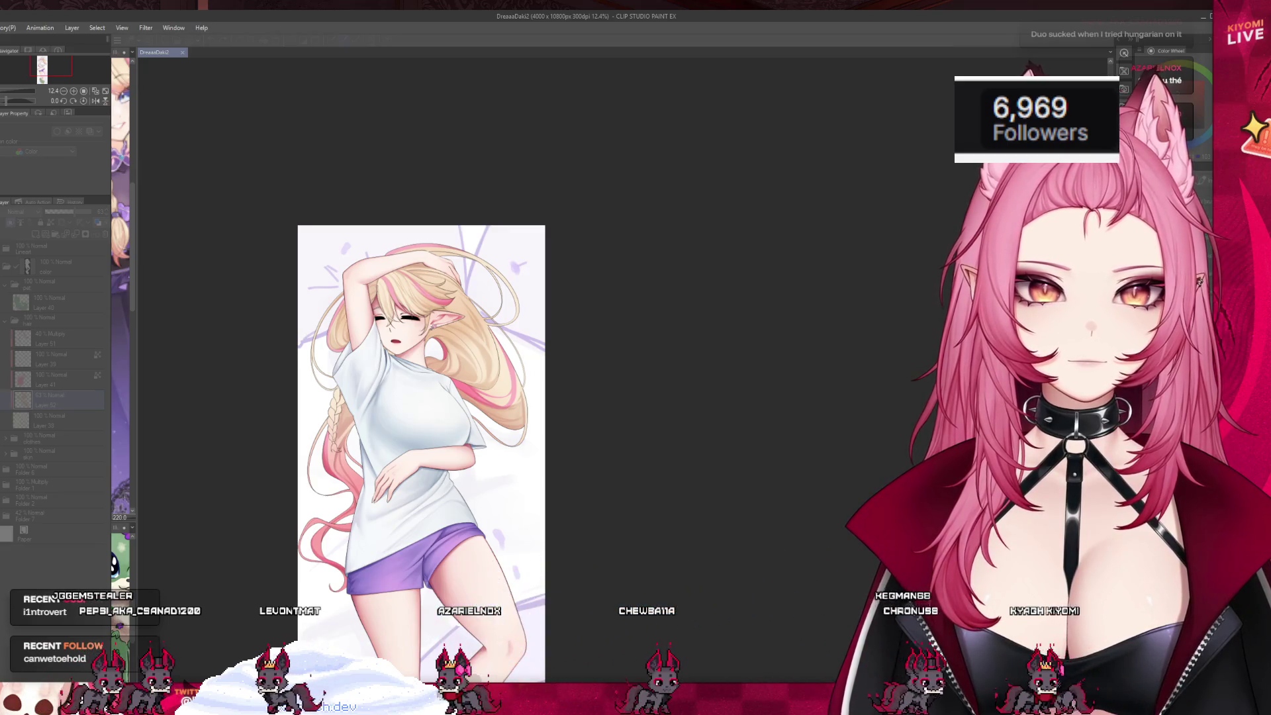
scroll(462, 305, "down", 2)
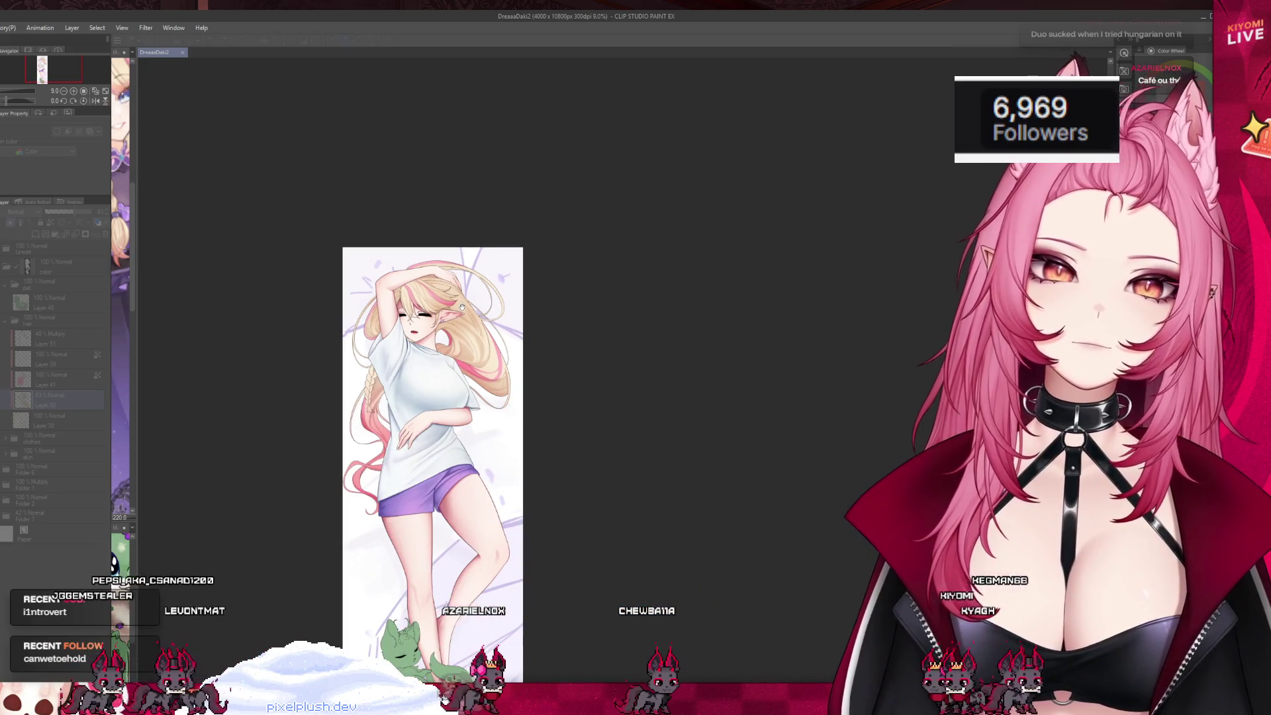
scroll(462, 307, "up", 2)
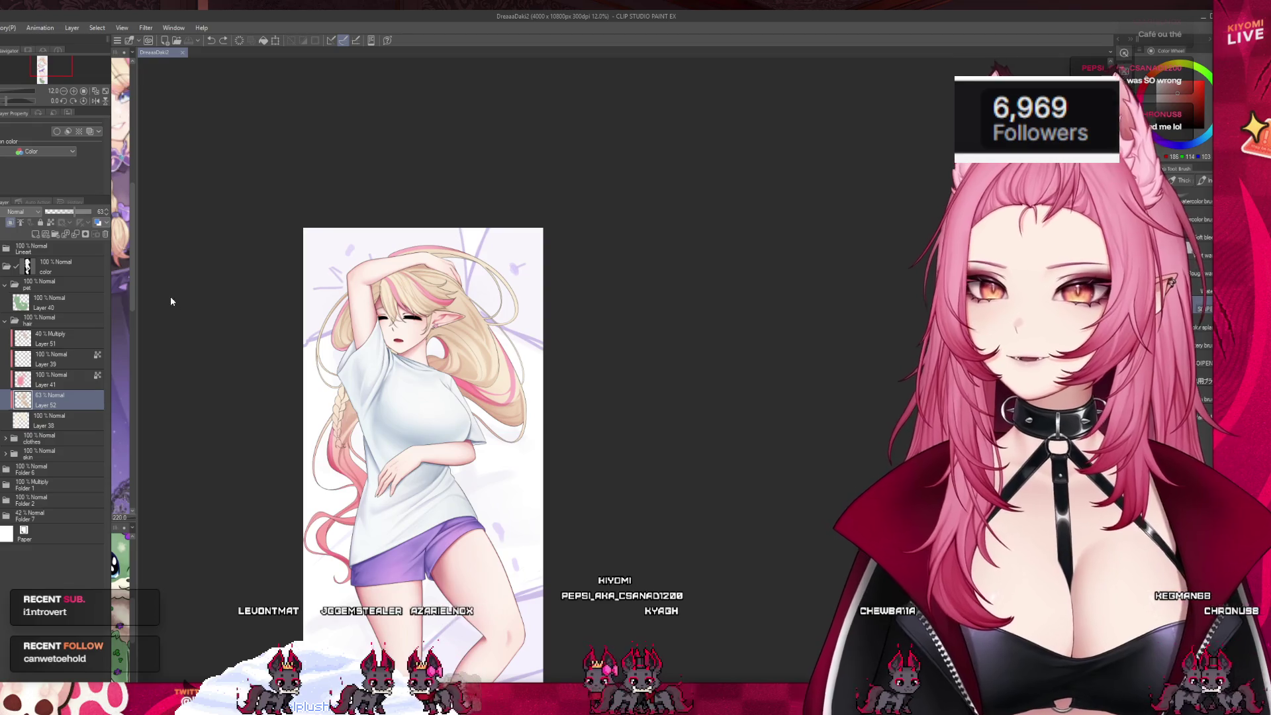
- Save again with Ctrl+S and zoom back in on the upper body
key("ctrl+s")
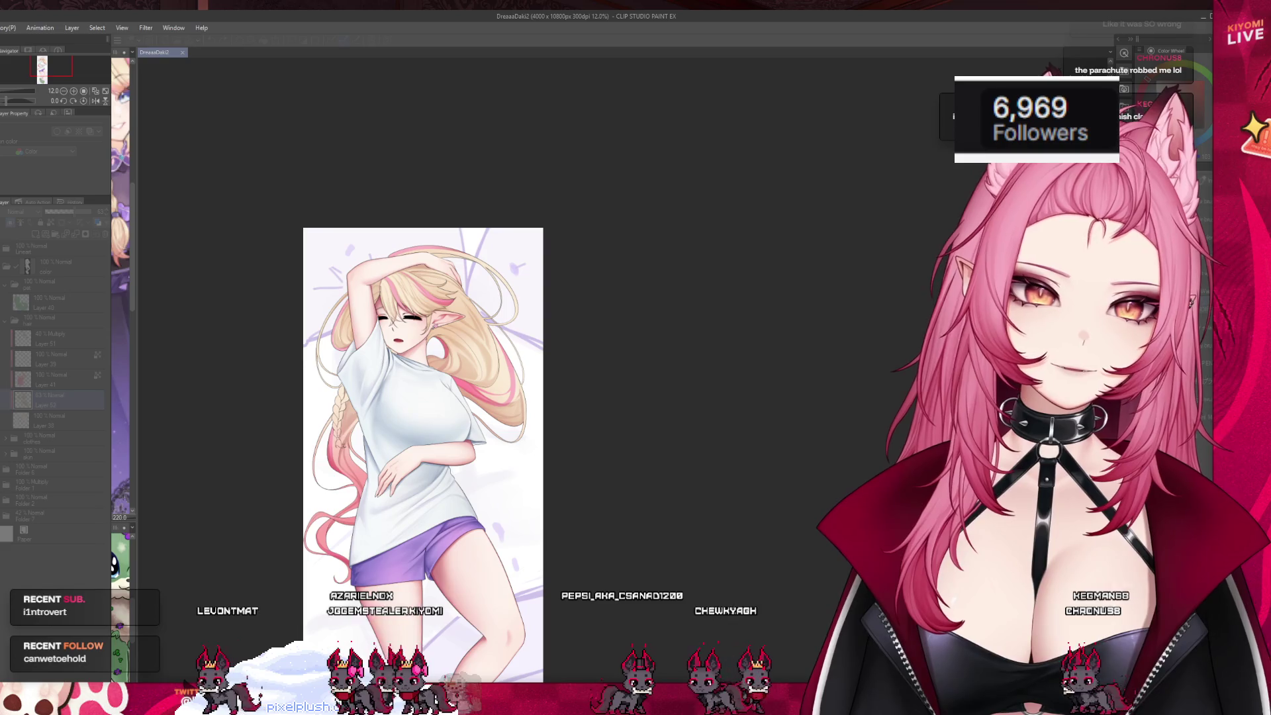
scroll(386, 386, "down", 2)
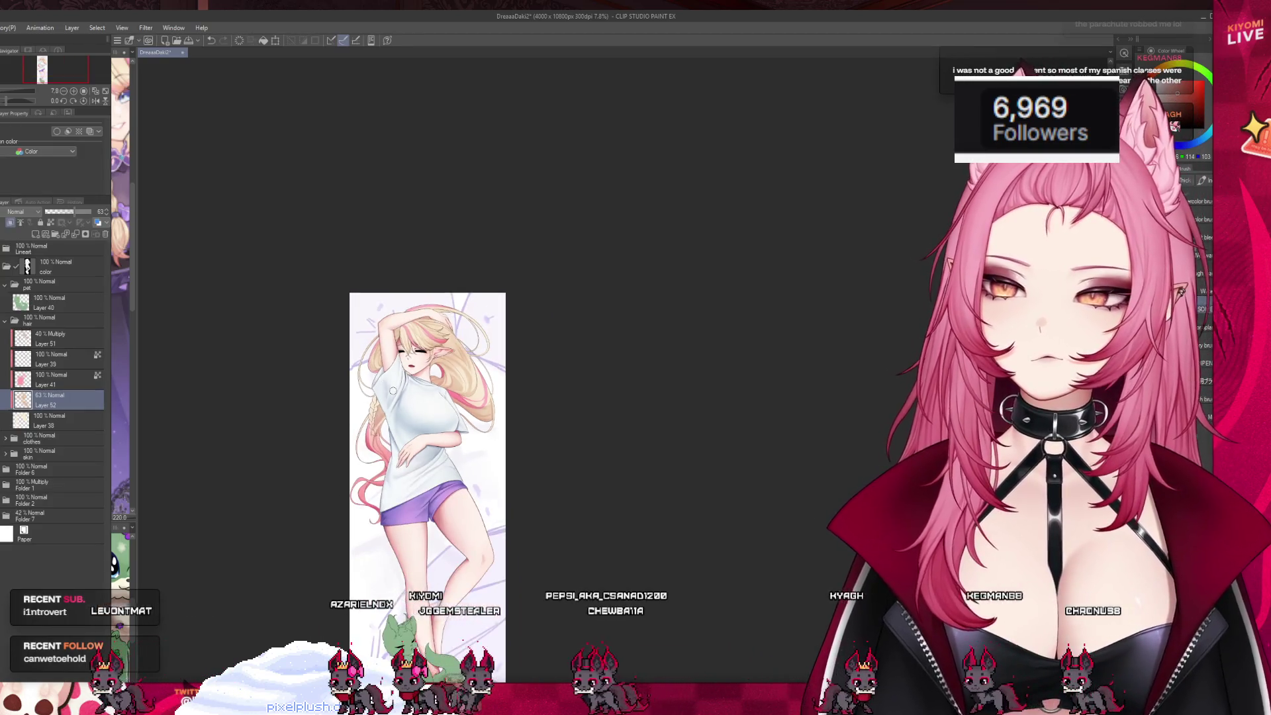
scroll(386, 386, "up", 5)
scroll(452, 388, "up", 1)
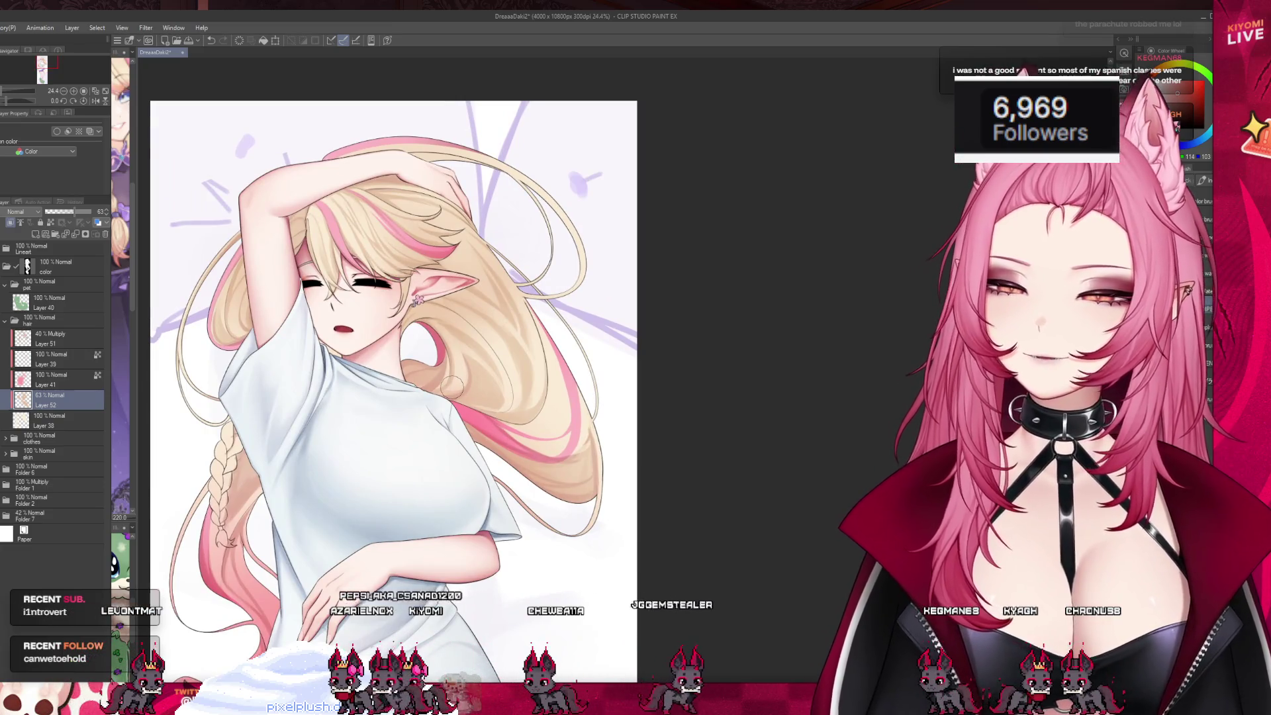
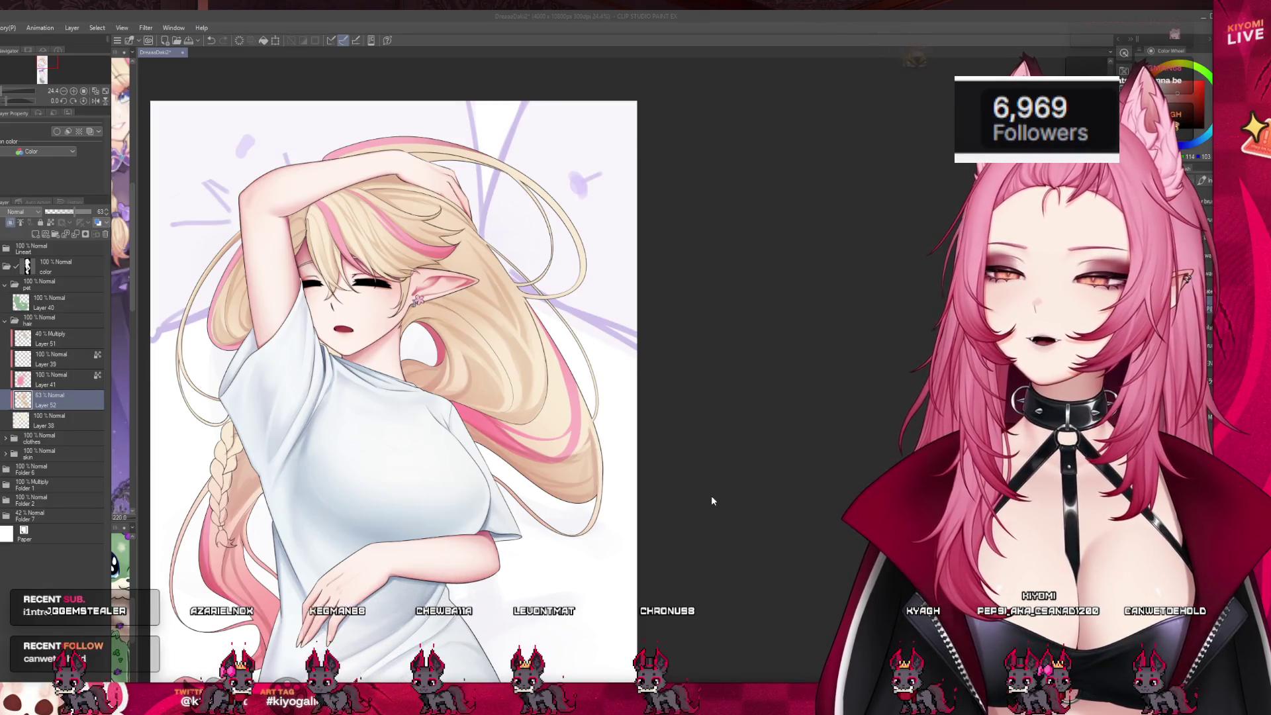
- Zoom in and out on the Halloween zombie illustration to inspect the feet and pumpkins
scroll(508, 445, "down", 2)
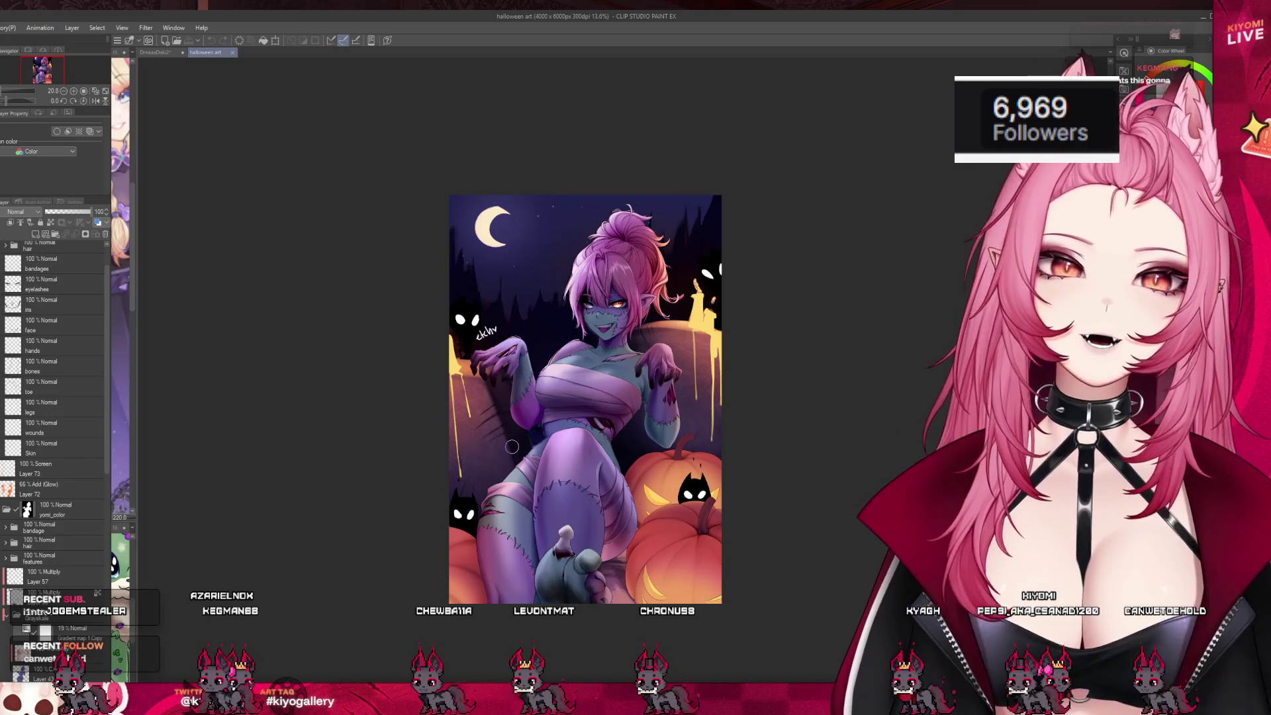
scroll(572, 556, "up", 3)
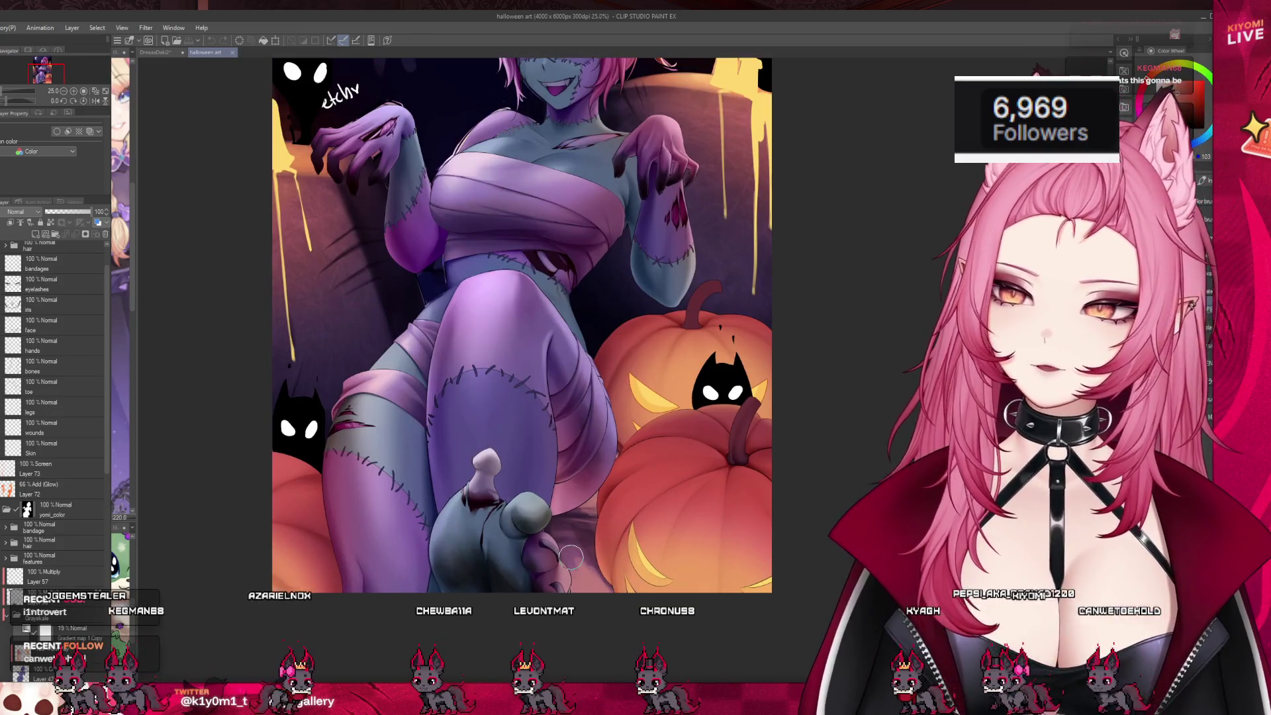
scroll(571, 556, "up", 1)
scroll(528, 509, "up", 1)
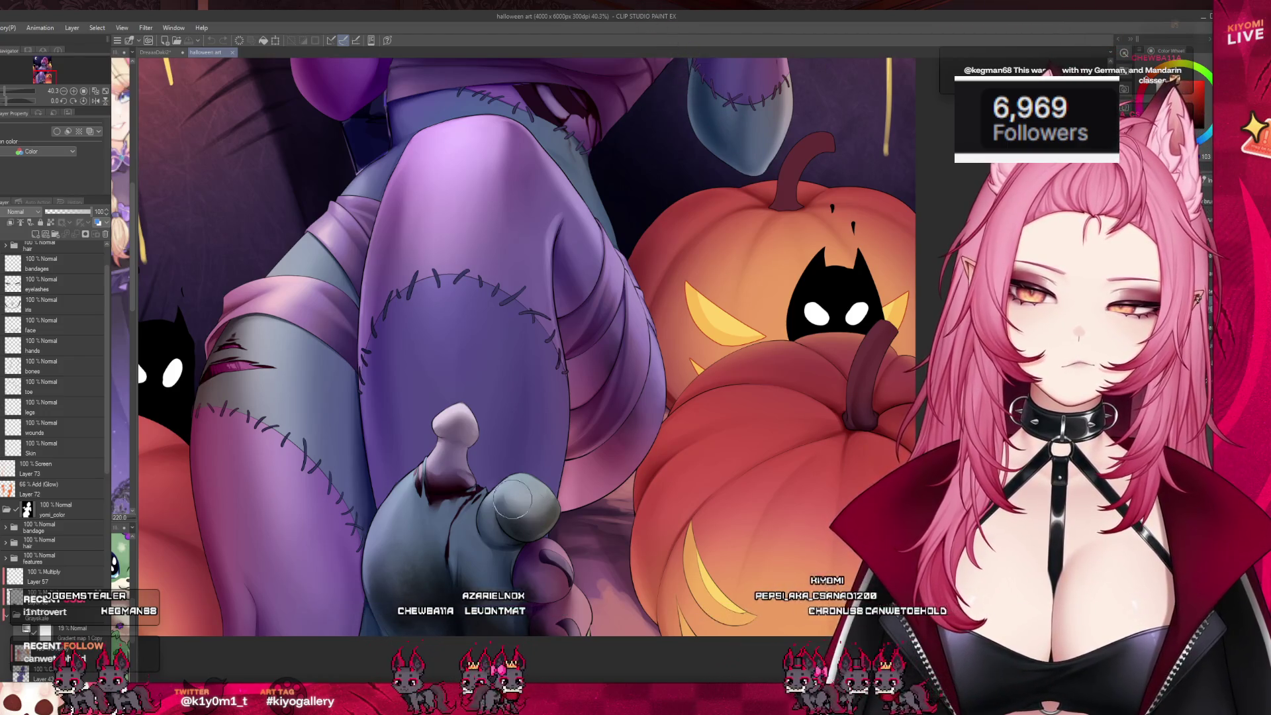
scroll(512, 501, "down", 2)
scroll(569, 610, "up", 1)
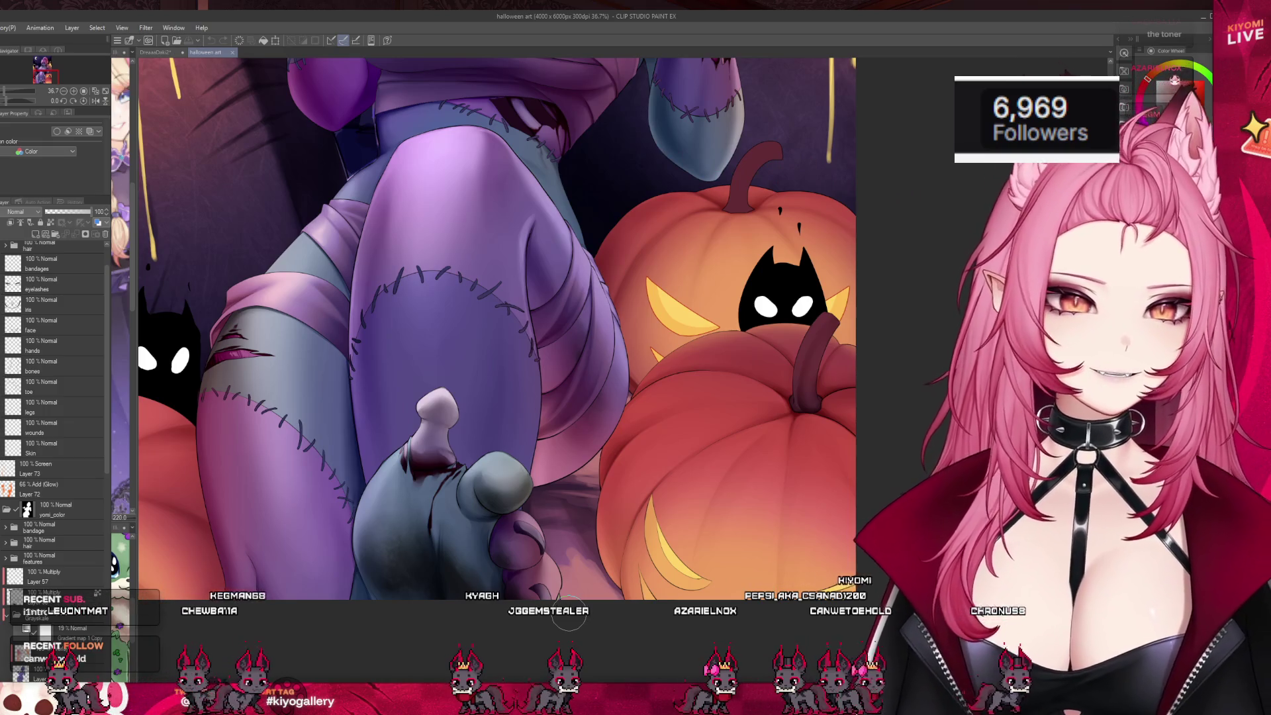
scroll(488, 631, "down", 5)
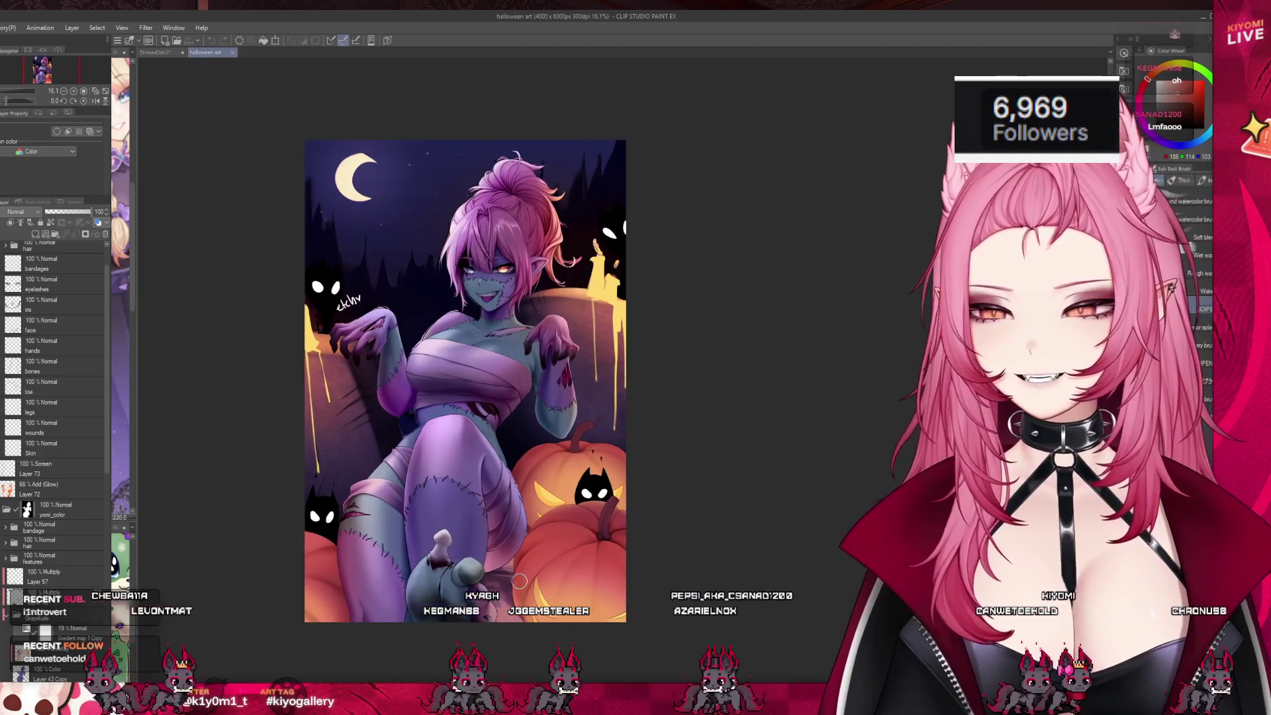
scroll(520, 609, "up", 1)
scroll(515, 605, "up", 3)
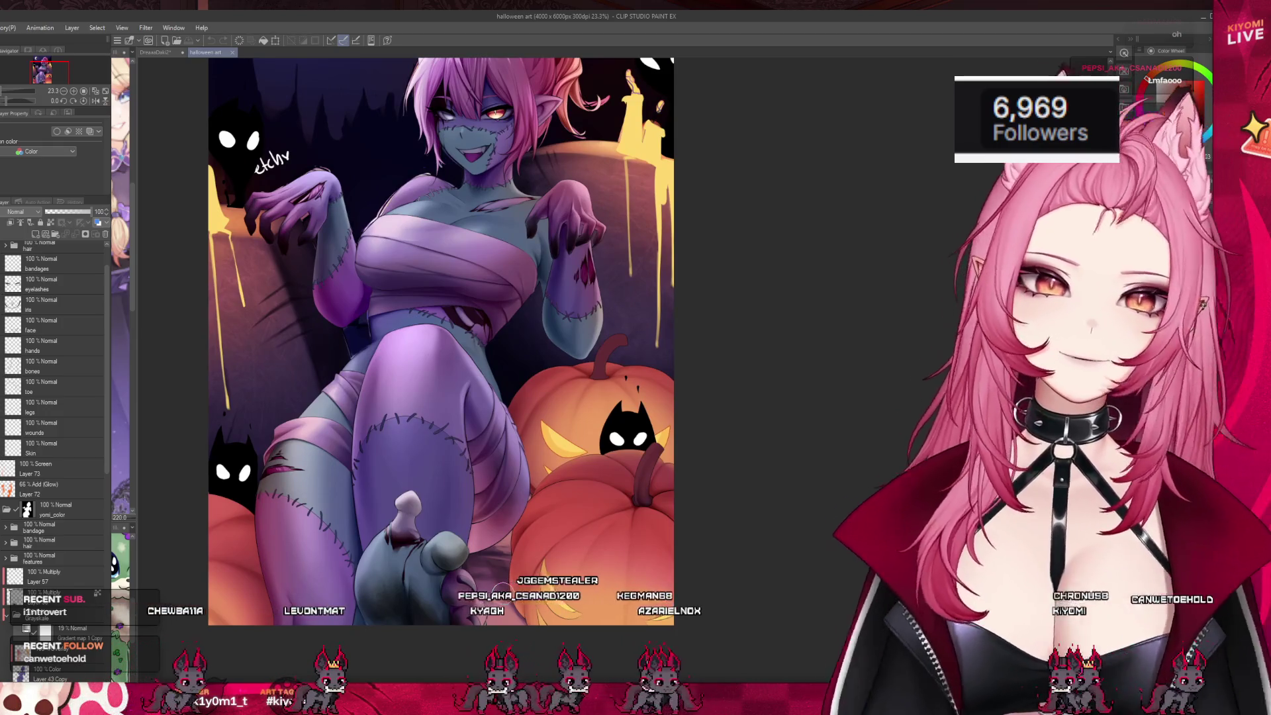
scroll(502, 593, "down", 1)
scroll(502, 592, "up", 2)
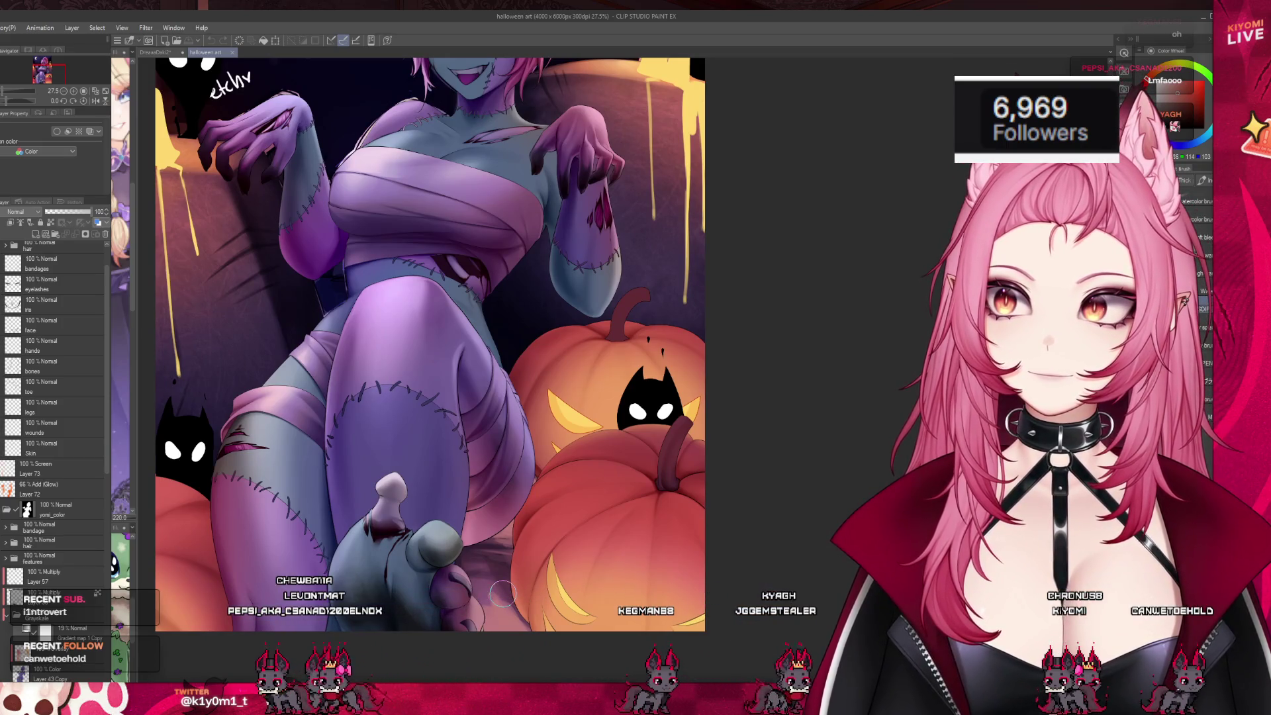
scroll(502, 592, "down", 4)
scroll(498, 587, "up", 1)
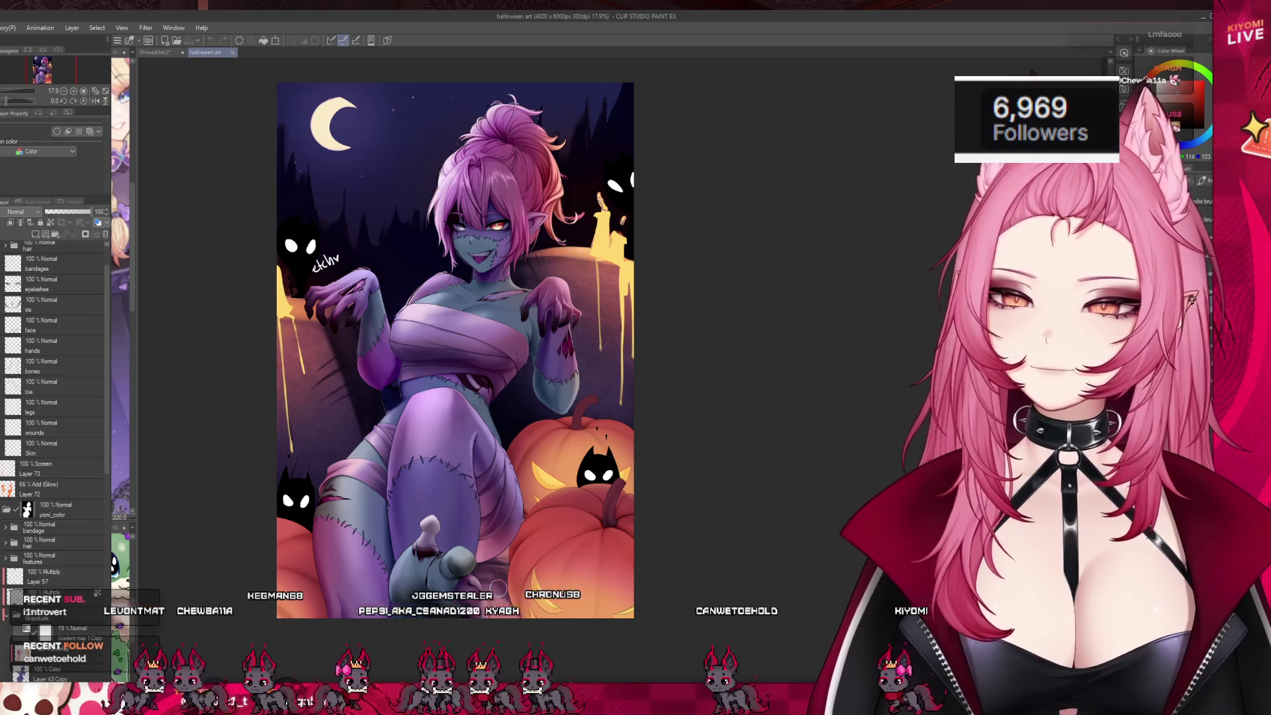
scroll(495, 335, "up", 1)
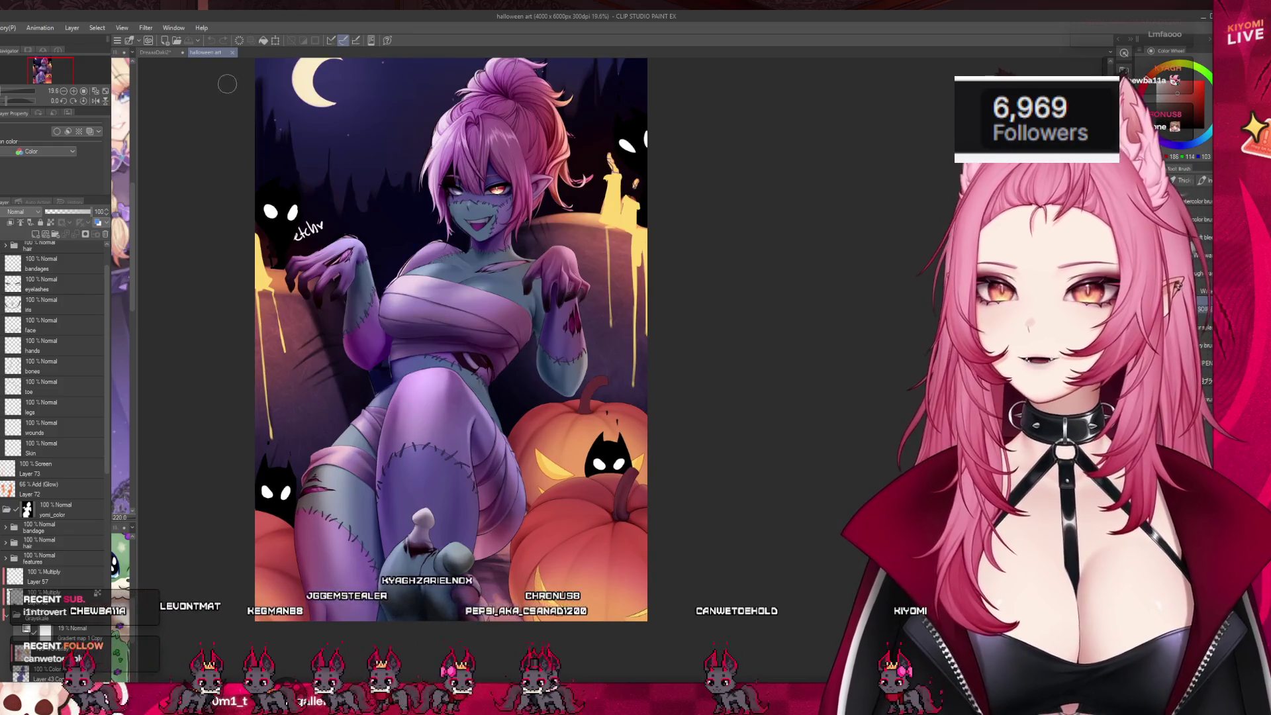
- Switch to the DreaaaDaki2 tab, zoom on the hair, and select Layer 51 (40% Multiply)
left_click(165, 52)
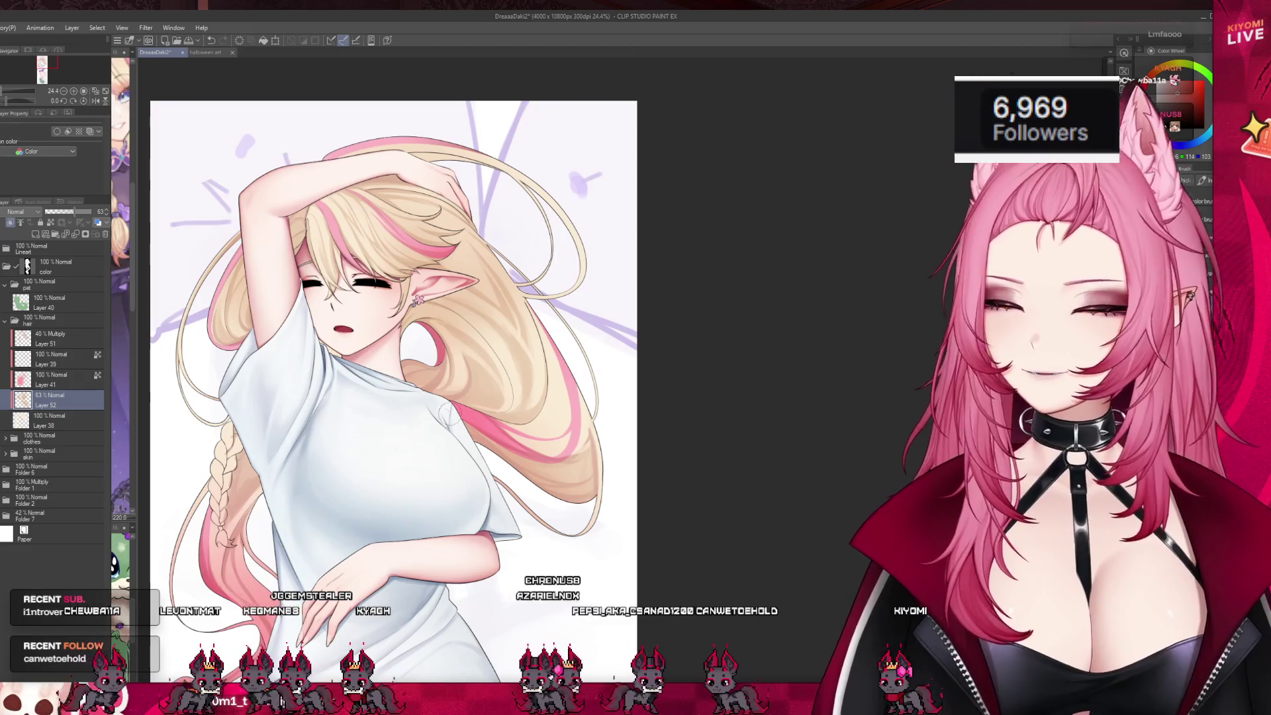
scroll(604, 439, "down", 1)
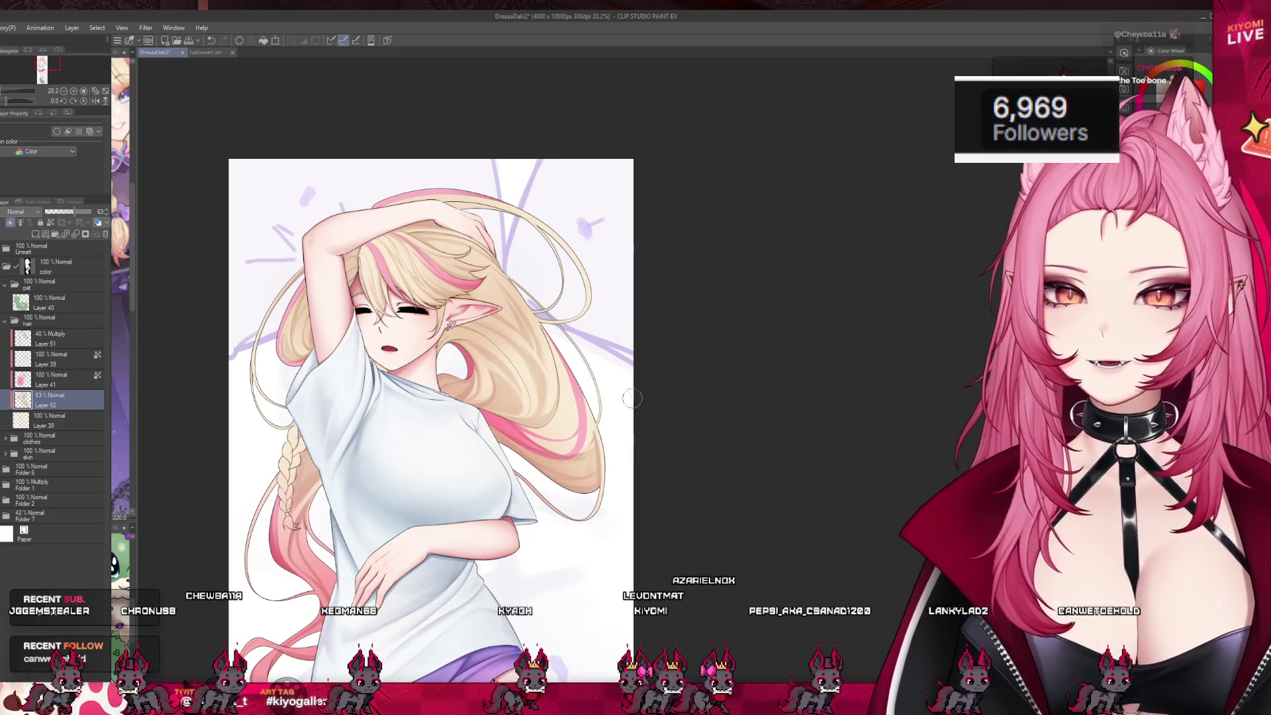
scroll(520, 329, "up", 3)
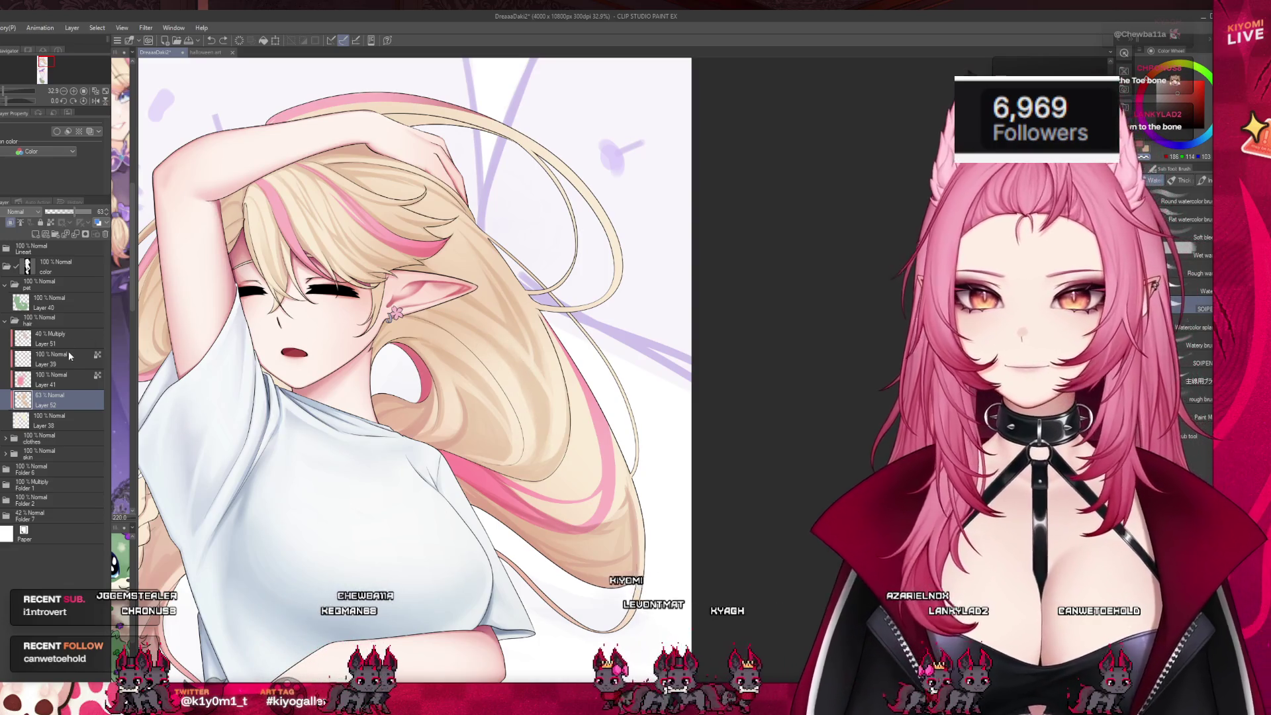
left_click(65, 345)
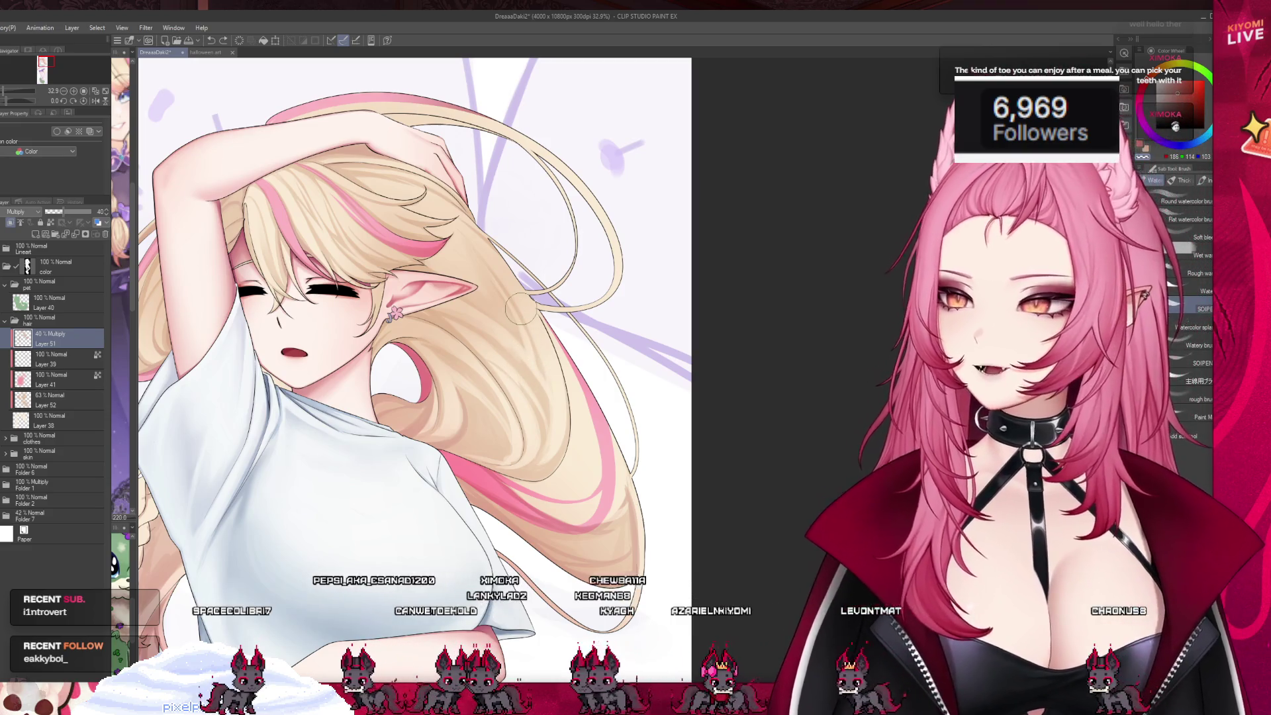
- Zoom over the elf's face and hair, then bring up the halloween art document
scroll(536, 372, "down", 1)
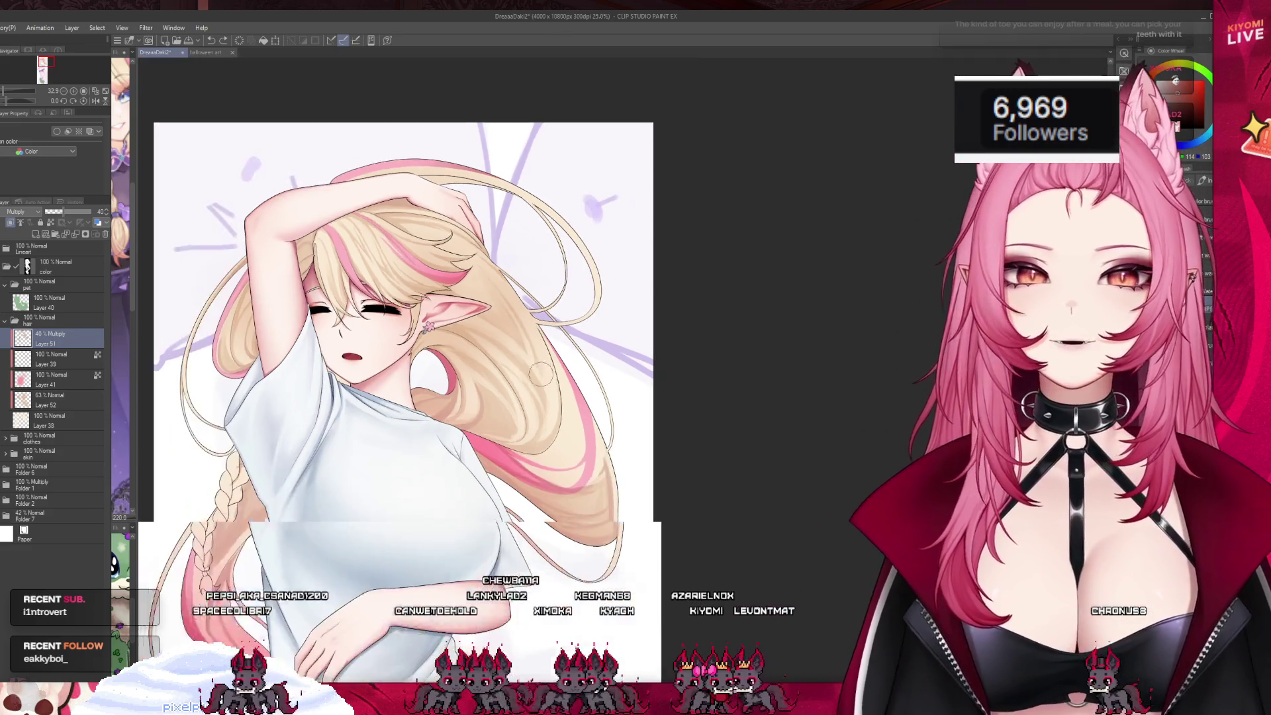
scroll(537, 372, "up", 1)
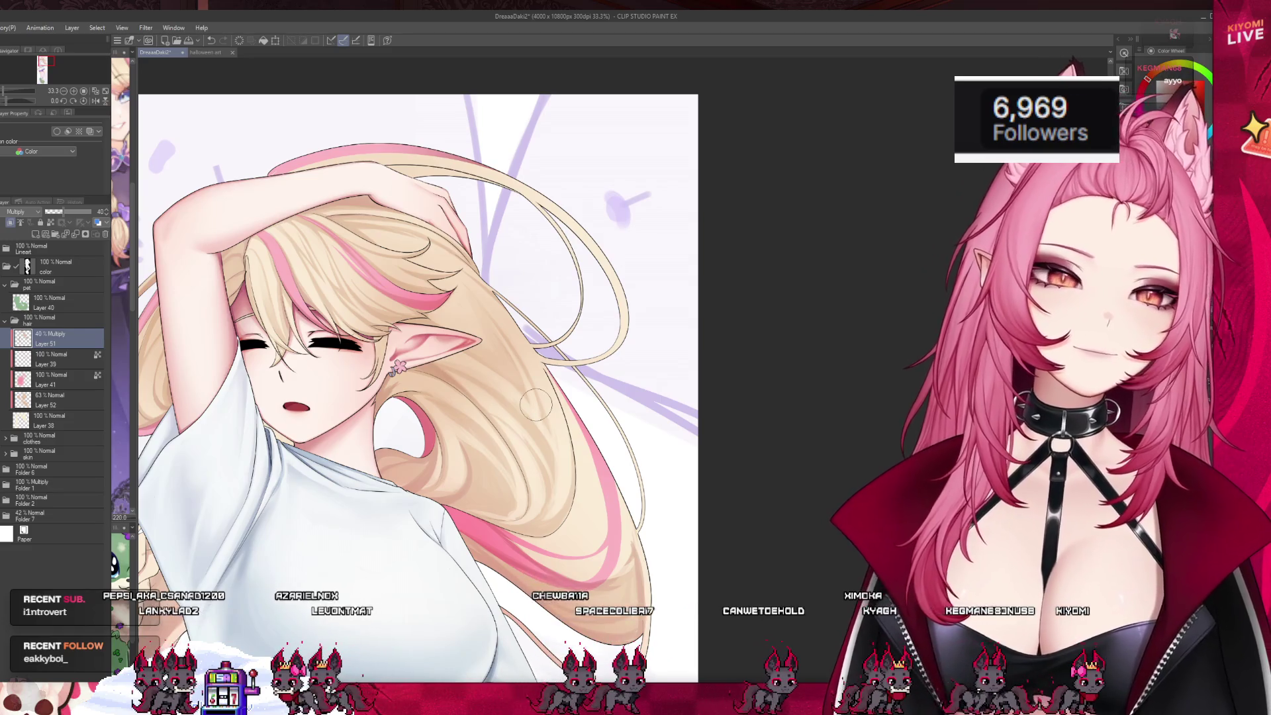
scroll(535, 403, "down", 4)
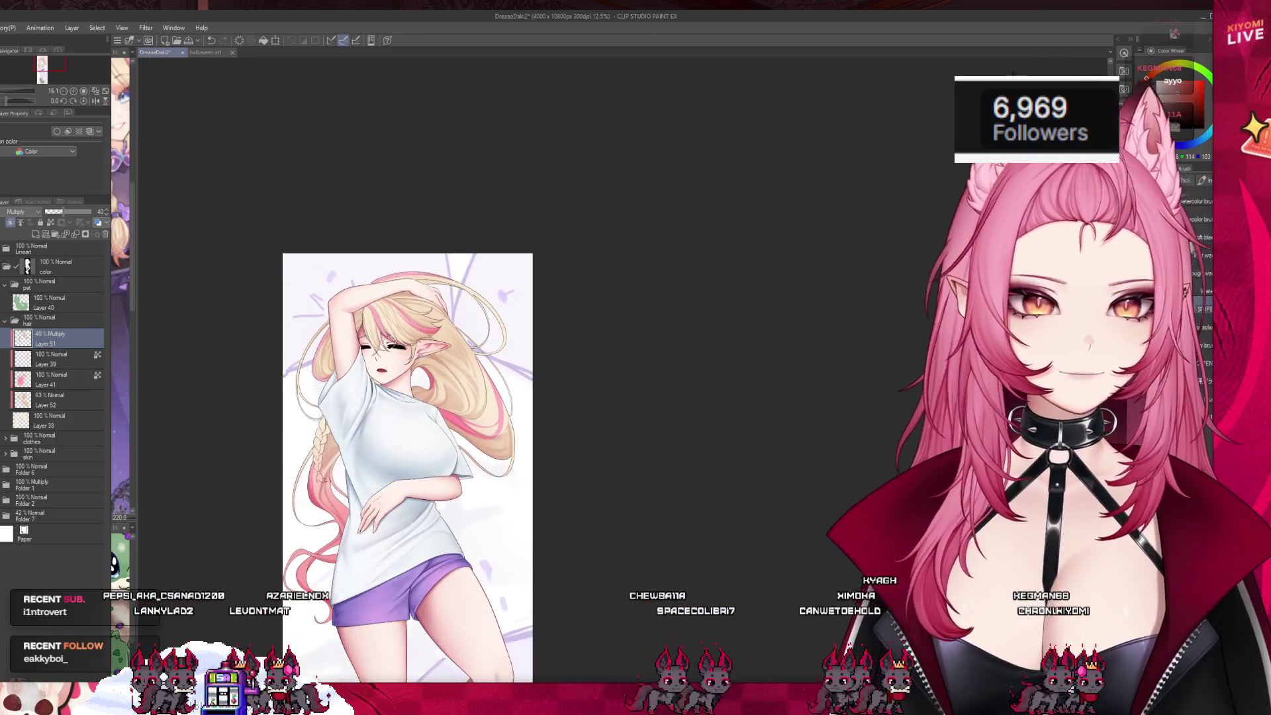
scroll(369, 331, "up", 5)
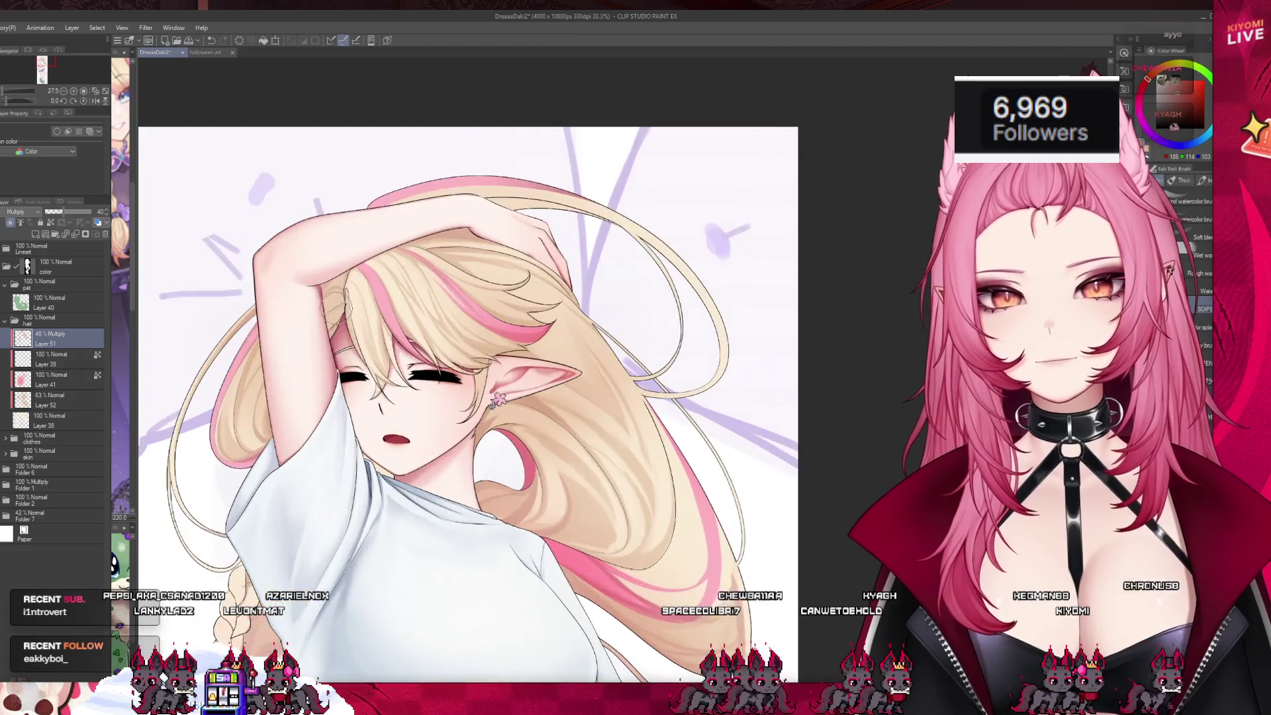
scroll(321, 290, "up", 2)
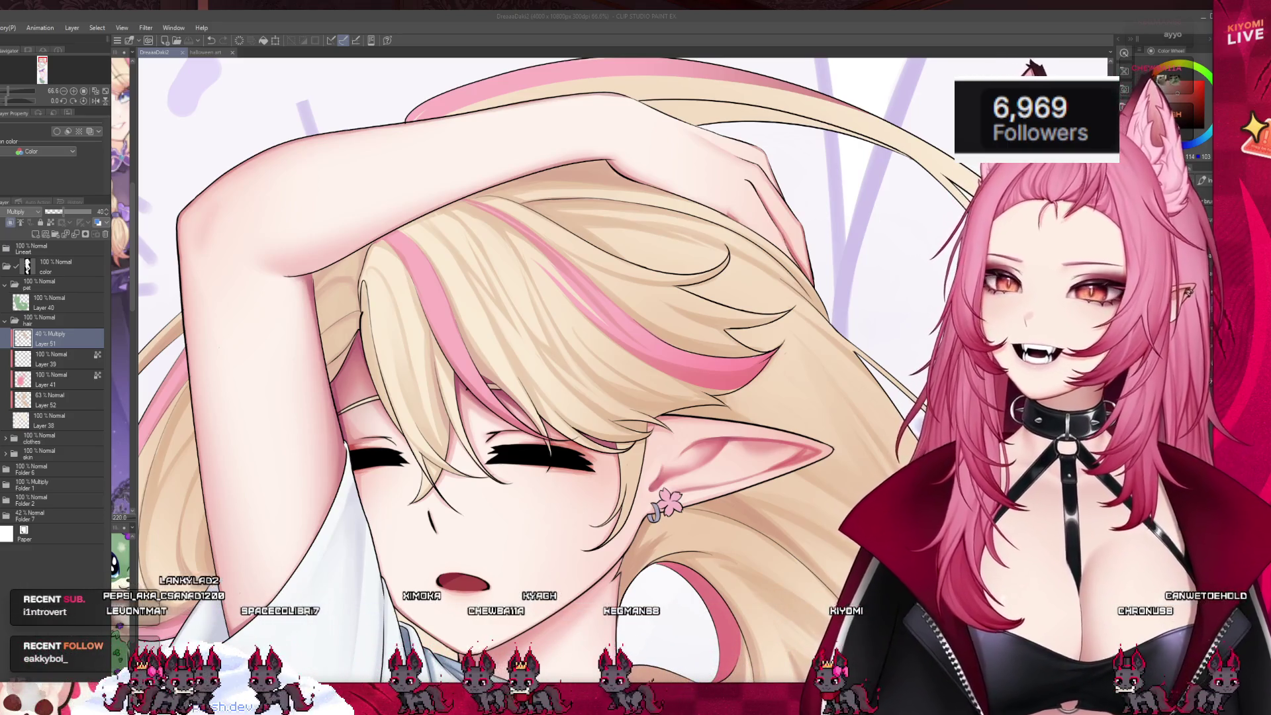
left_click(206, 52)
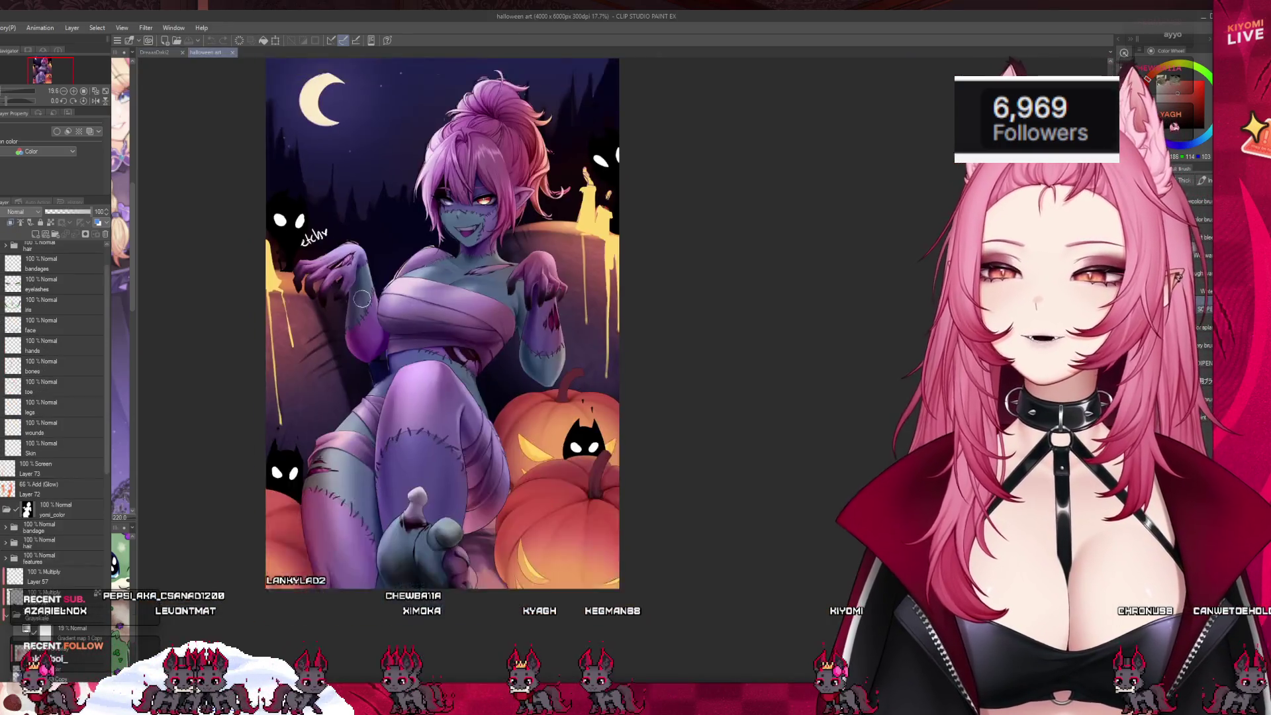
scroll(426, 476, "up", 5)
scroll(411, 546, "up", 1)
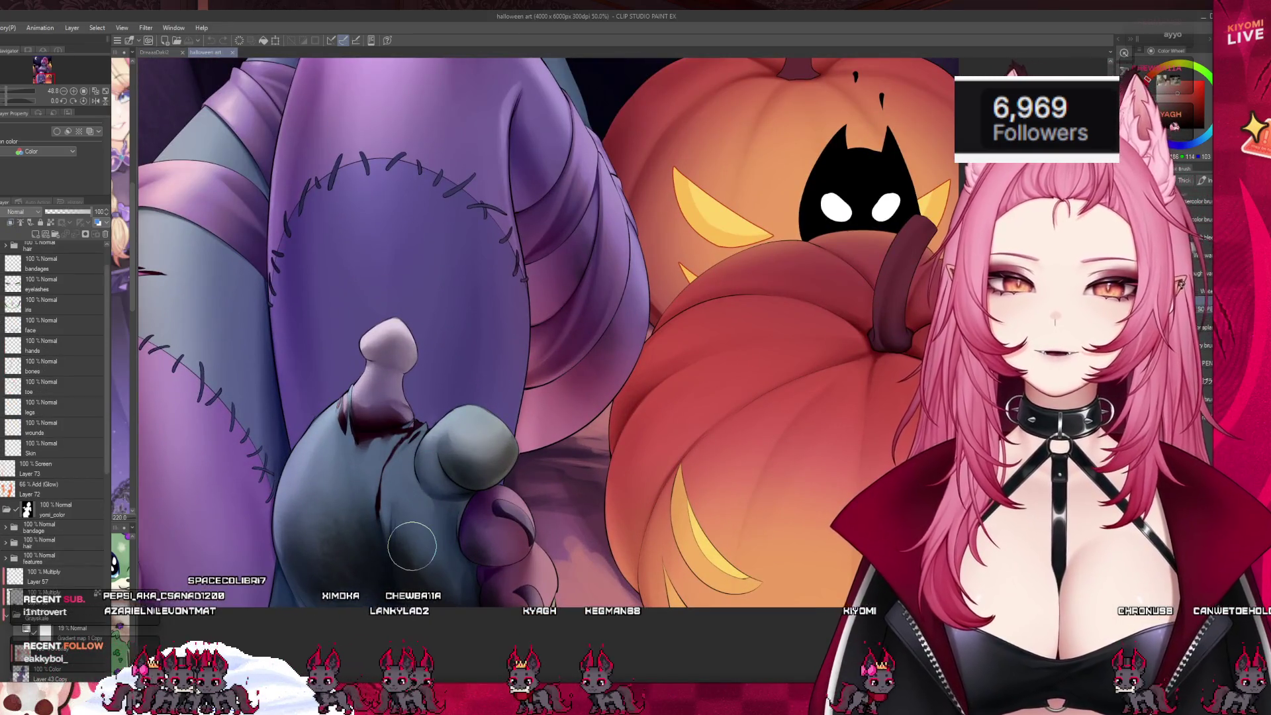
scroll(412, 546, "up", 2)
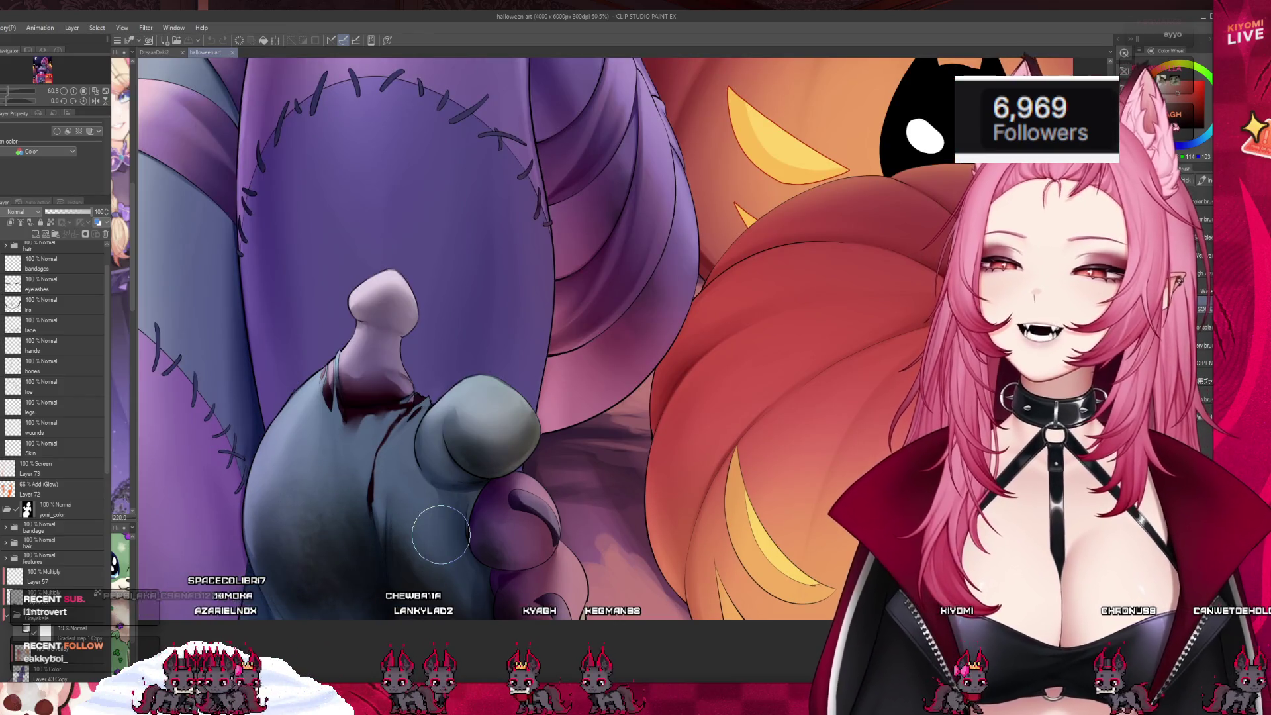
scroll(431, 543, "down", 2)
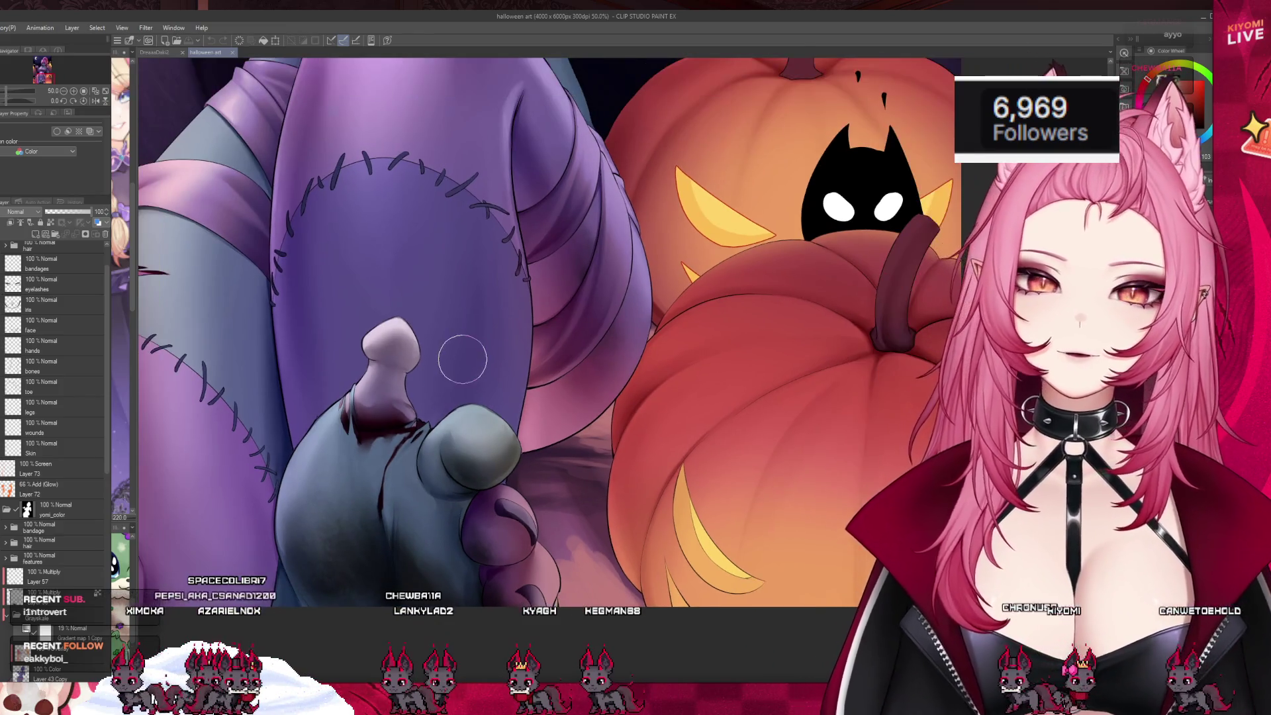
scroll(544, 323, "down", 4)
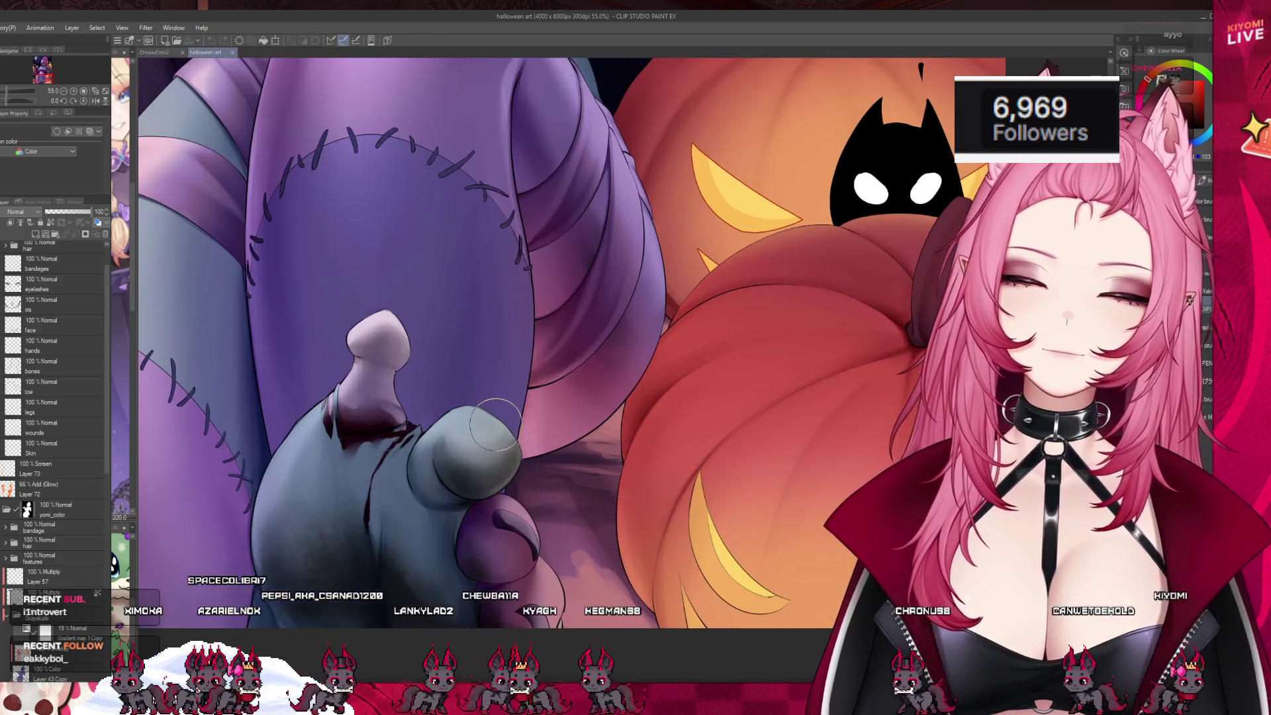
scroll(545, 322, "up", 2)
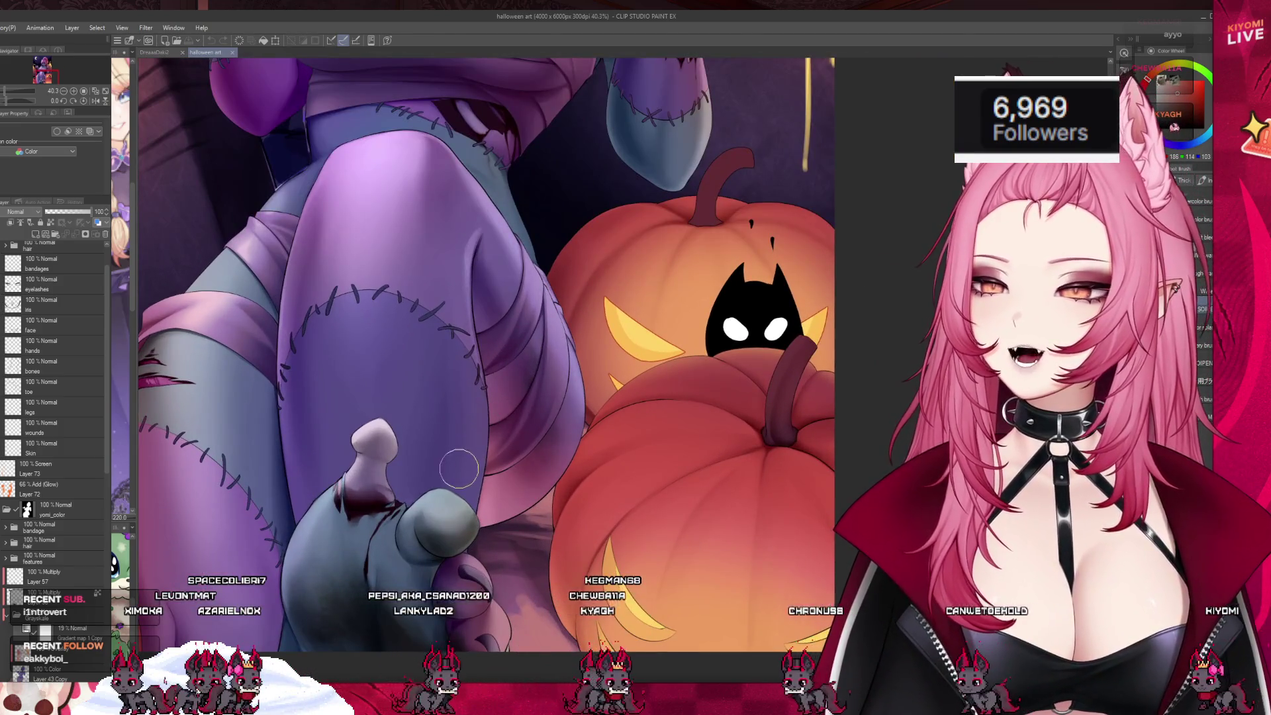
scroll(480, 566, "down", 5)
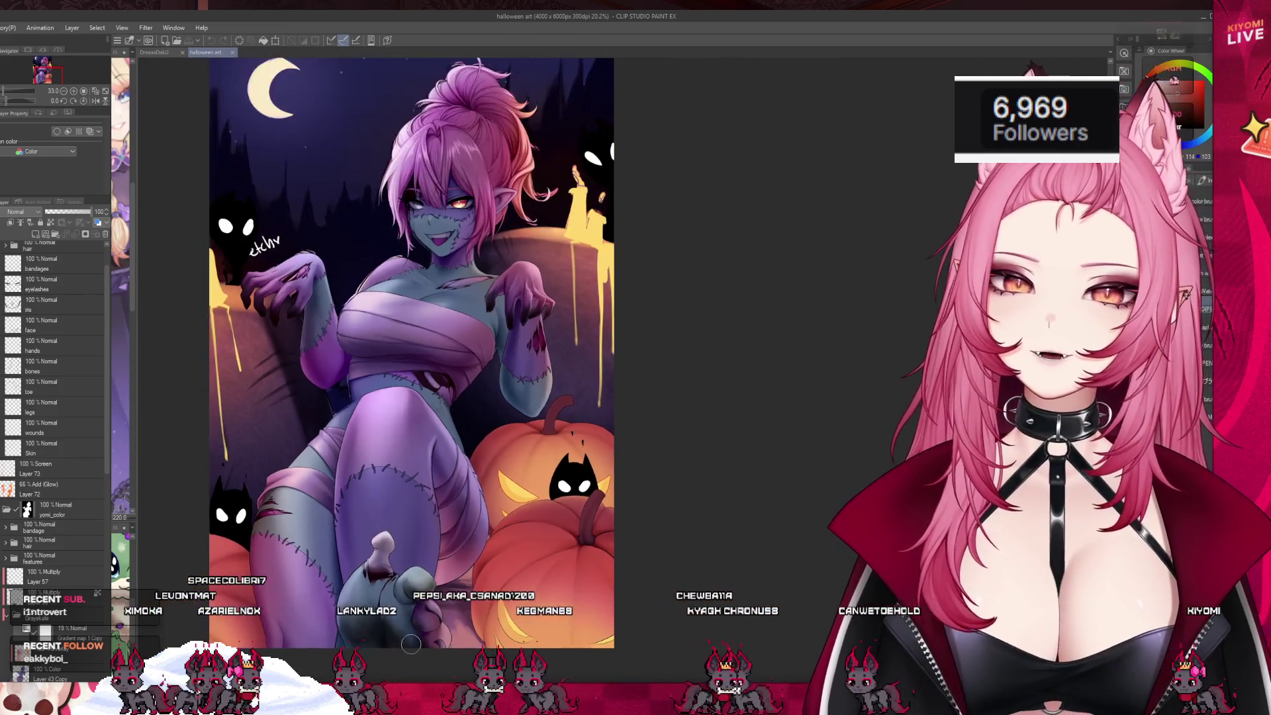
scroll(481, 566, "up", 3)
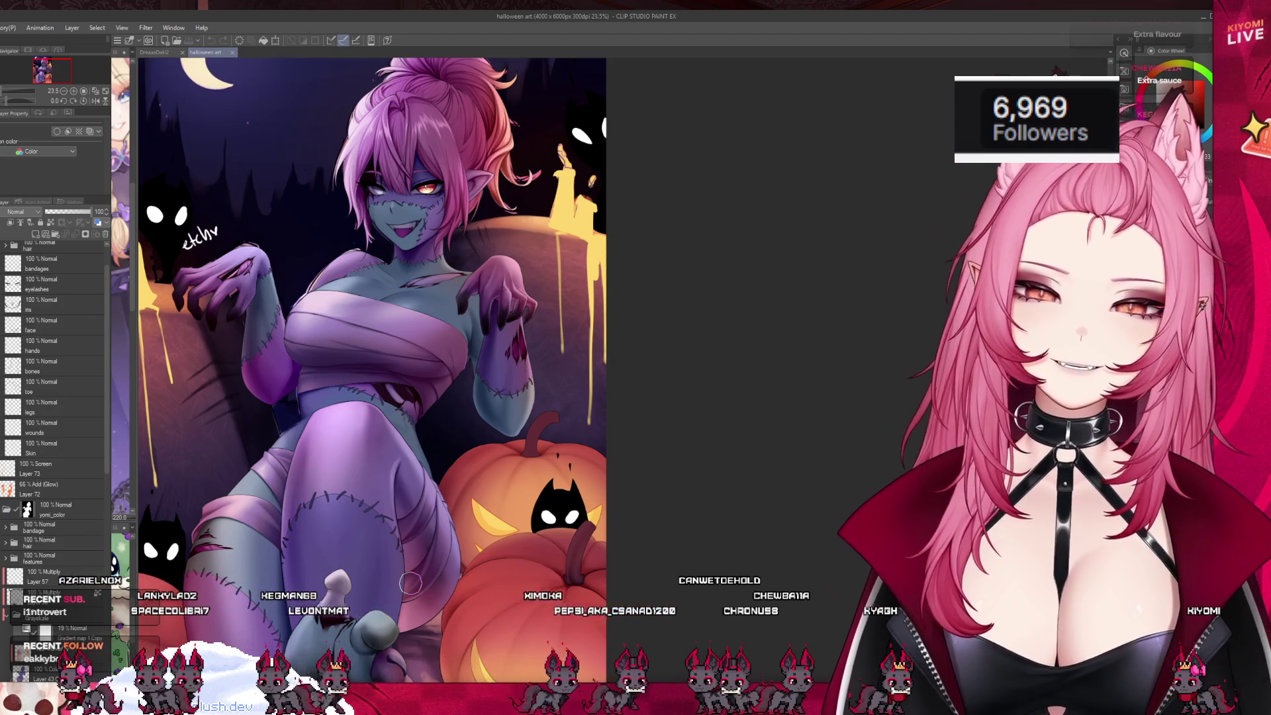
scroll(411, 582, "down", 1)
scroll(356, 548, "down", 1)
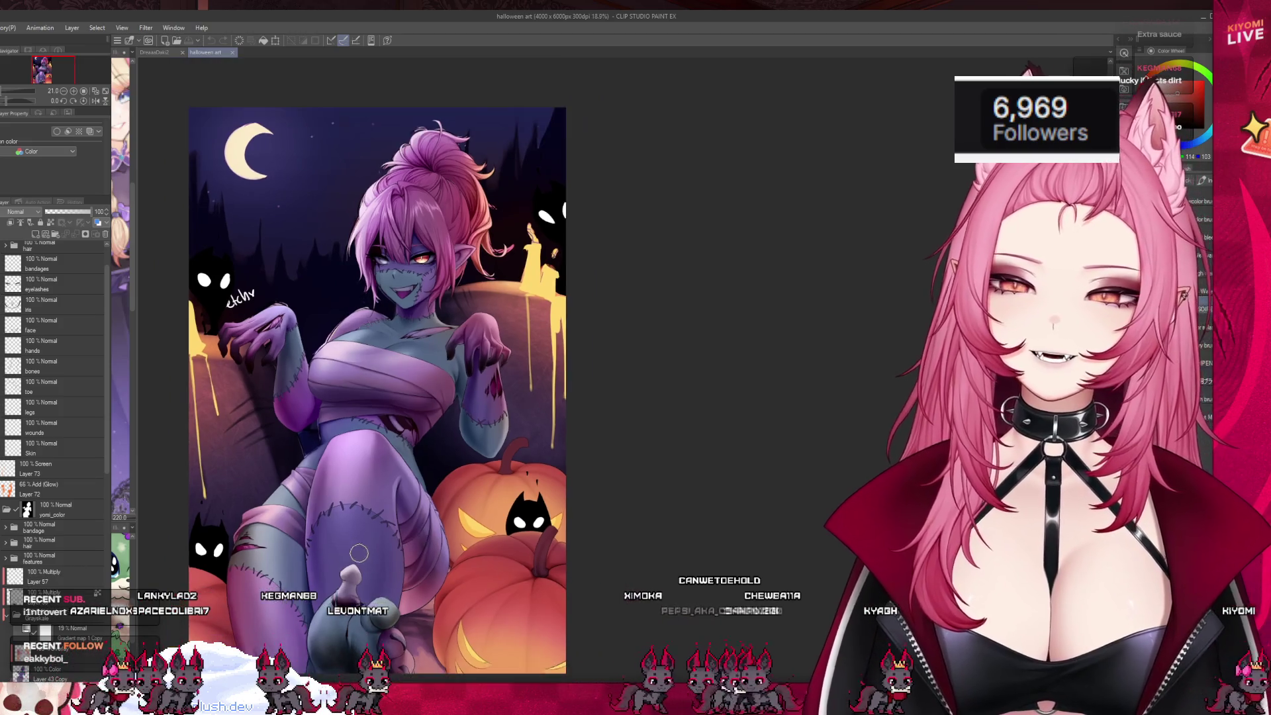
scroll(357, 548, "up", 2)
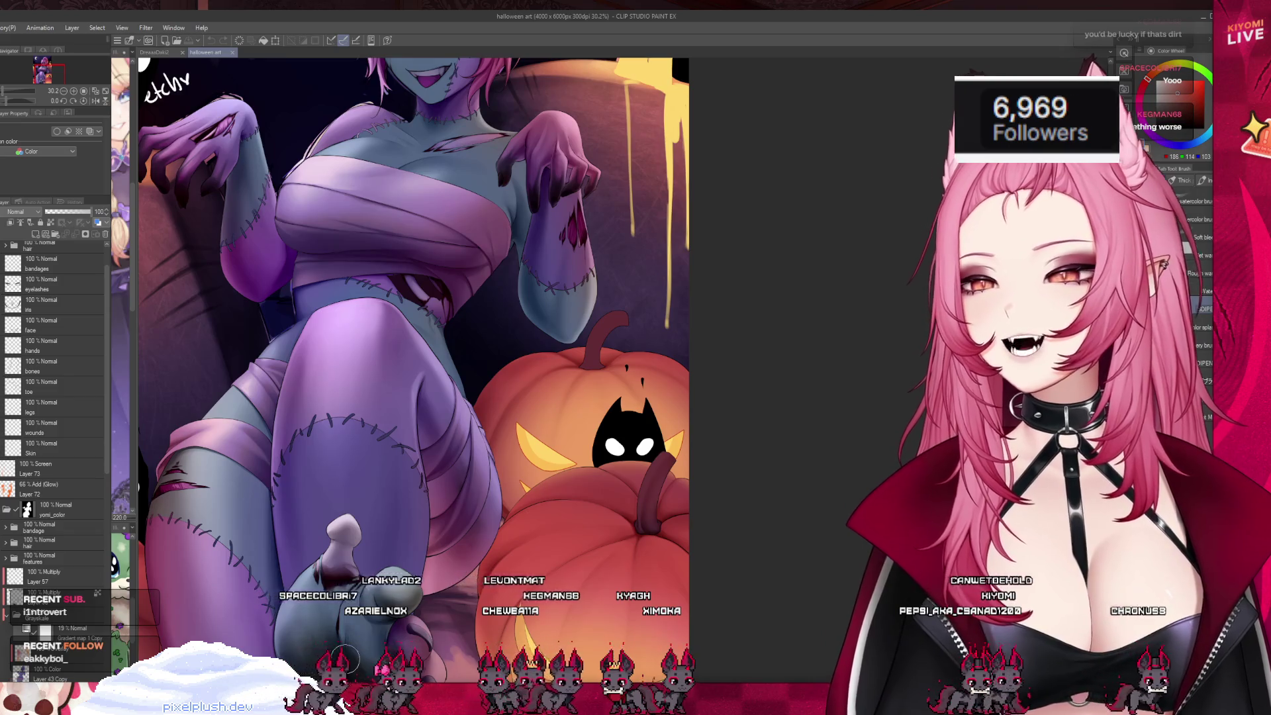
scroll(345, 654, "down", 5)
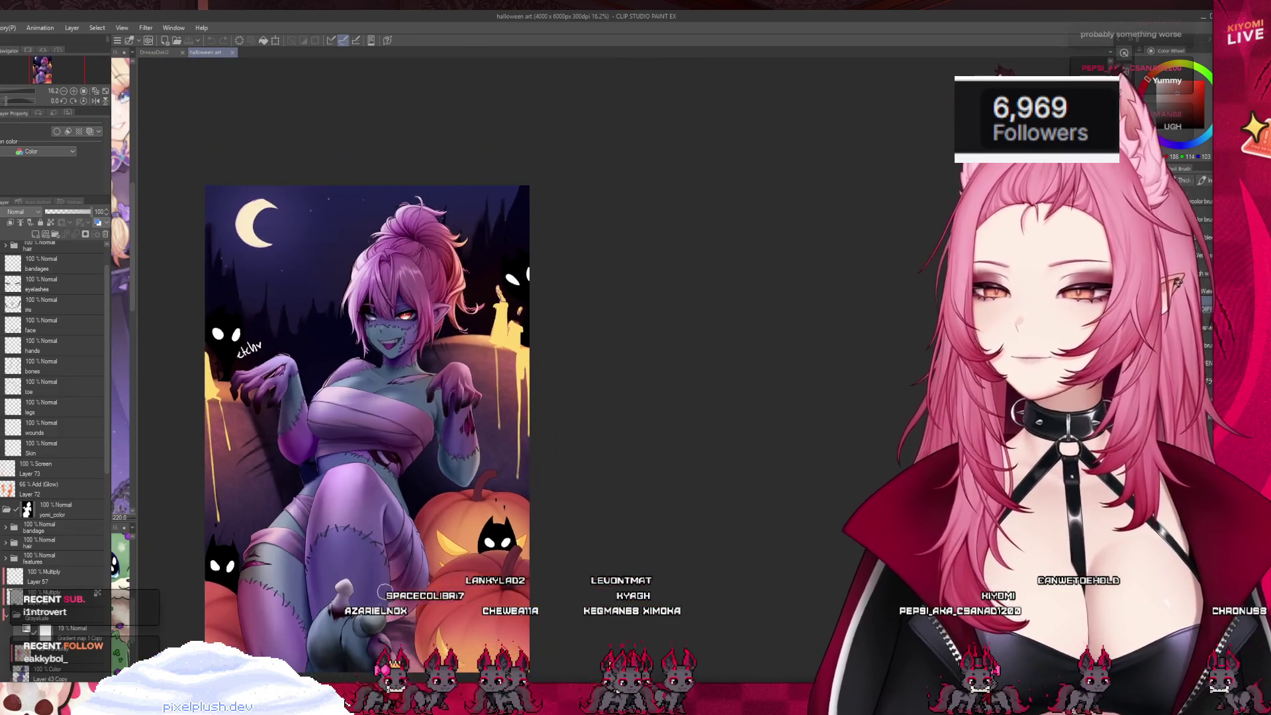
scroll(365, 622, "up", 2)
scroll(381, 599, "down", 1)
scroll(401, 615, "up", 1)
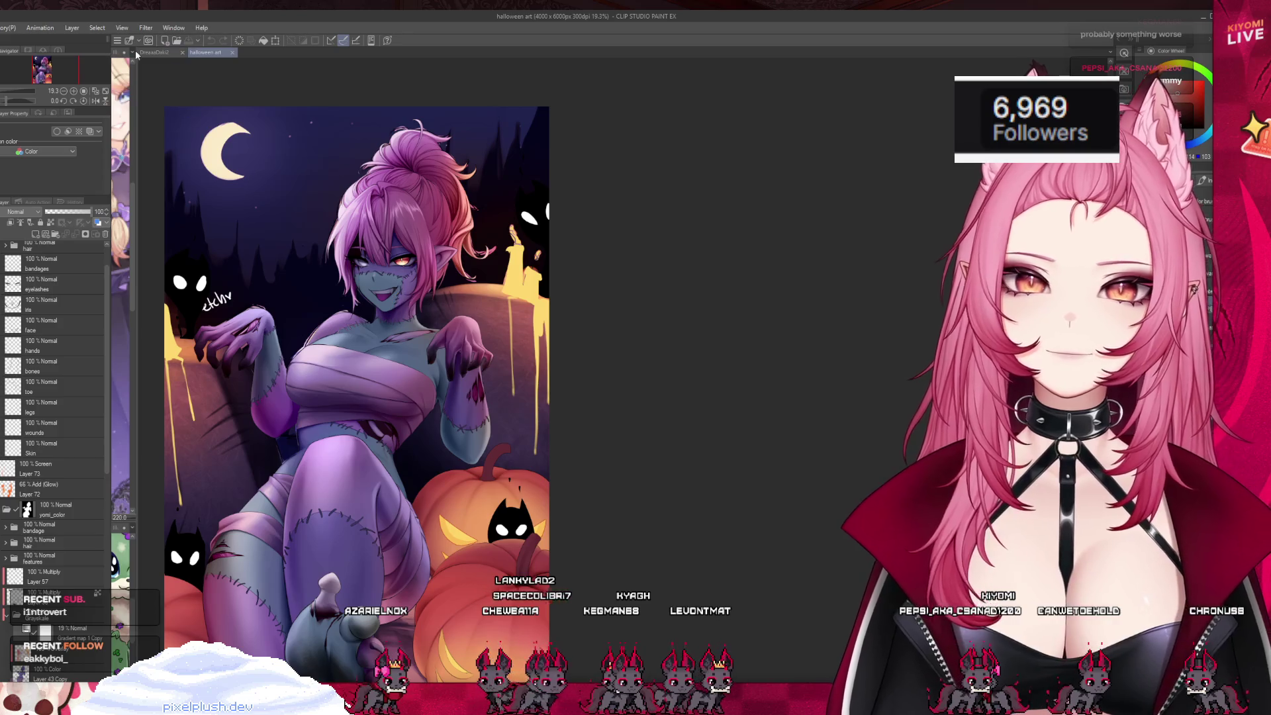
left_click(147, 52)
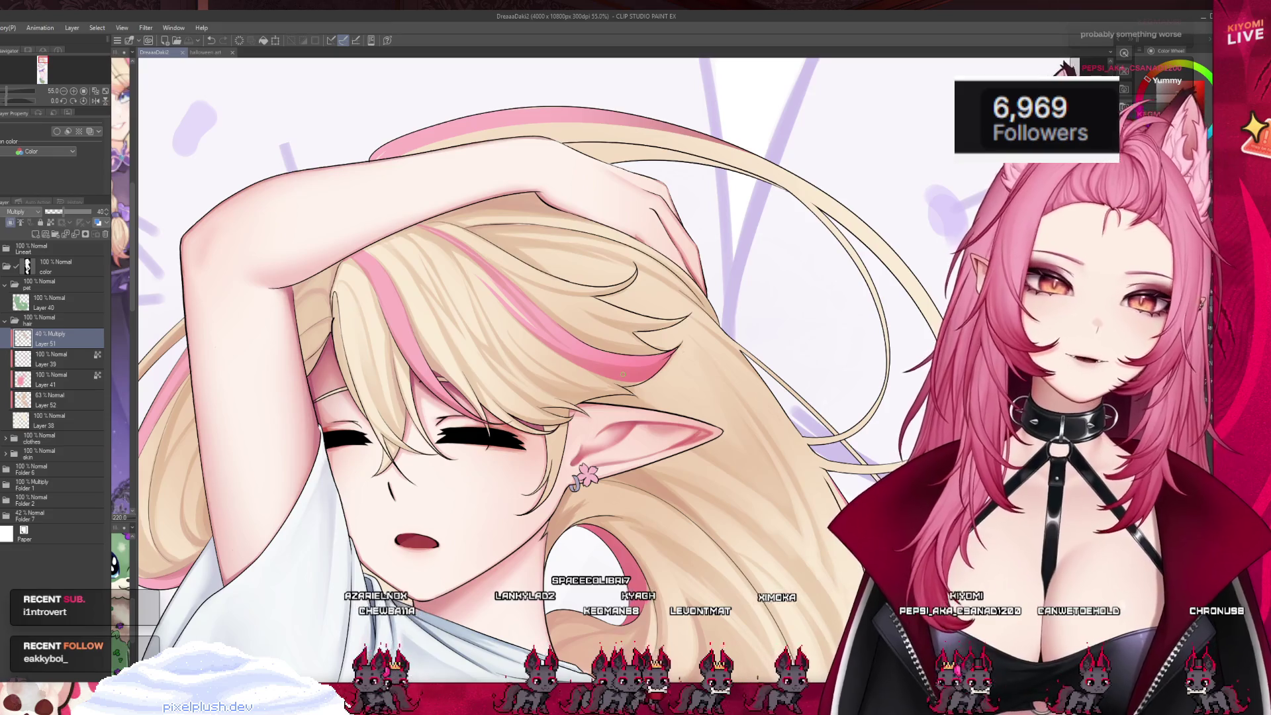
- Undo the last hair stroke, paint a new shading stroke on the hair, and save DreaaaDaki2
key("ctrl+z")
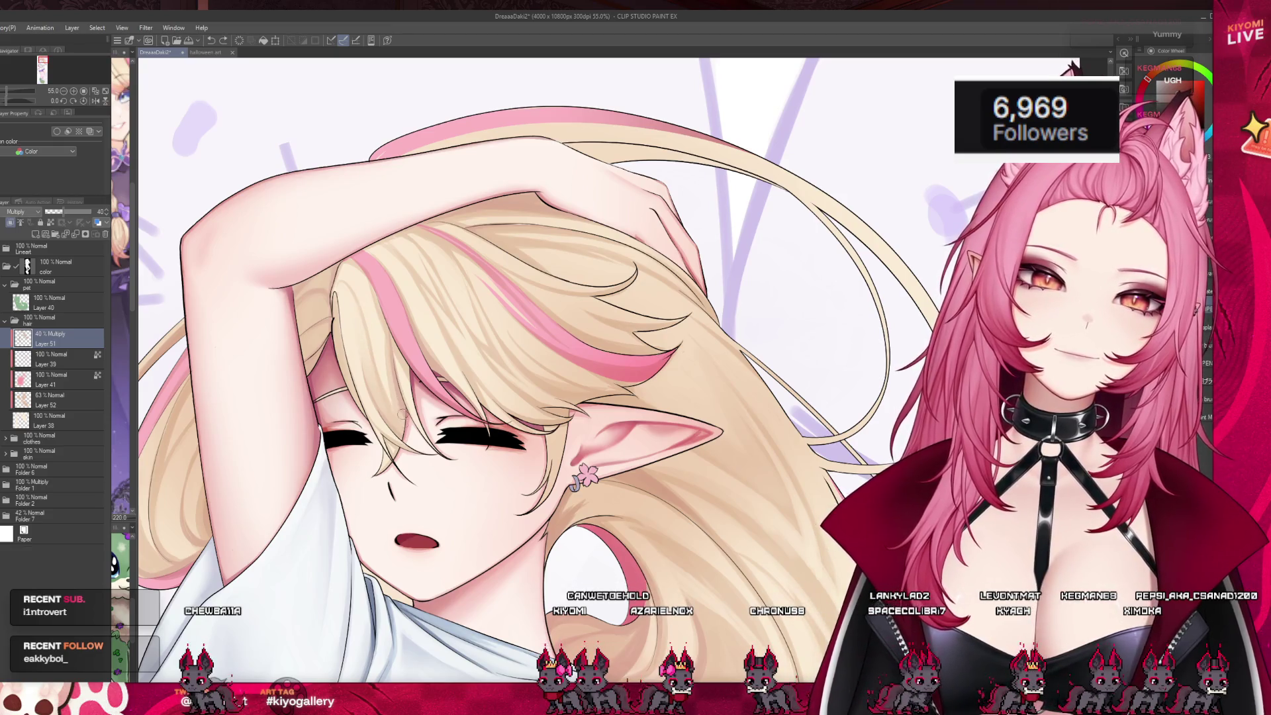
left_click_drag(406, 432, 395, 380)
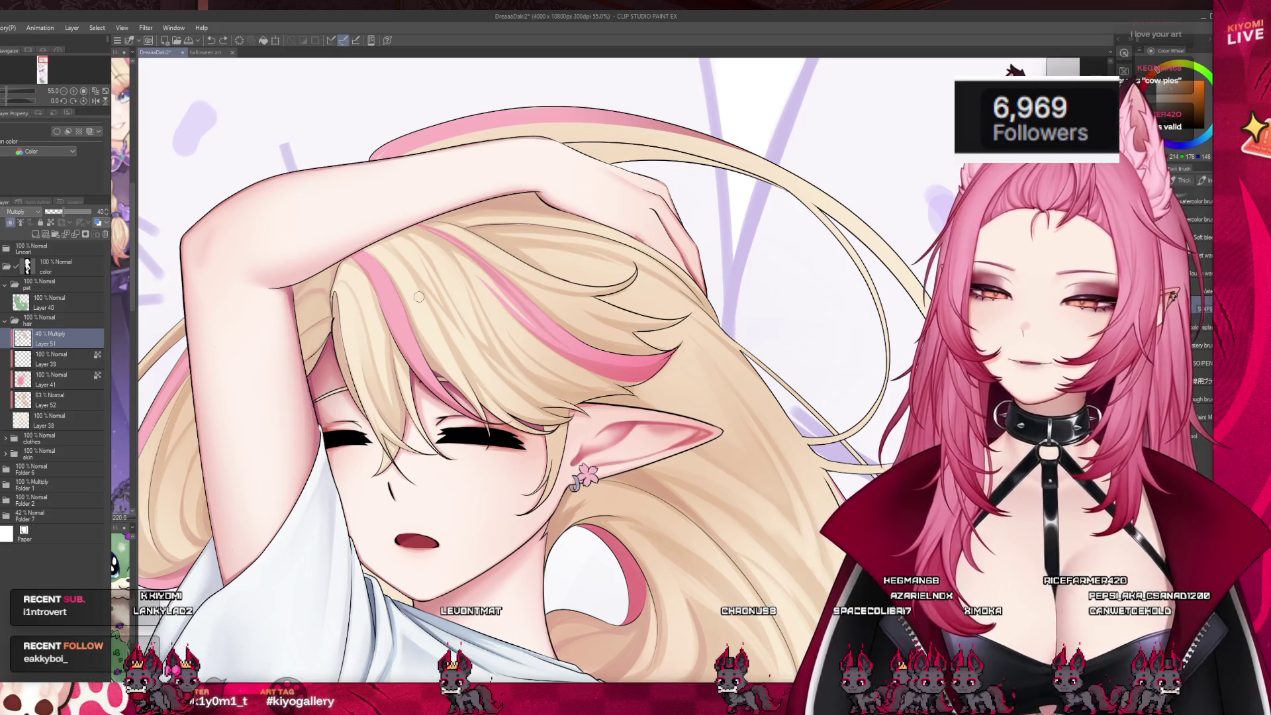
scroll(385, 266, "down", 3)
scroll(582, 450, "up", 2)
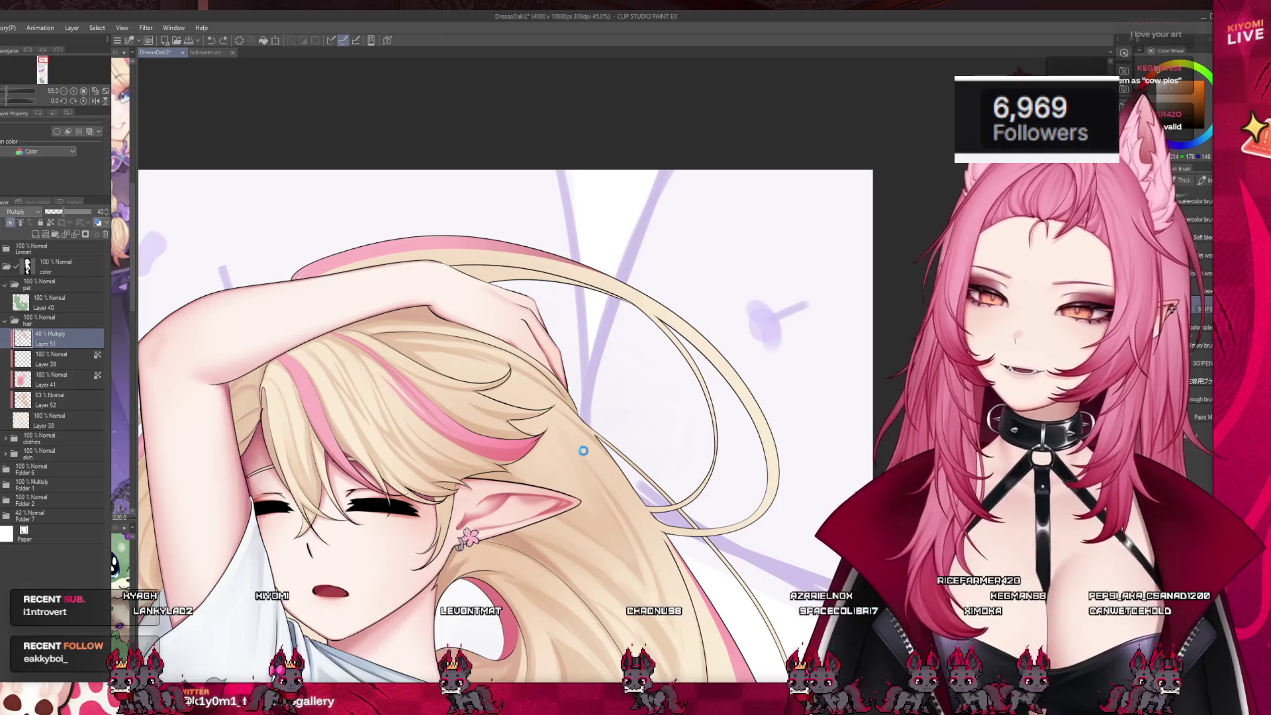
key("ctrl+s")
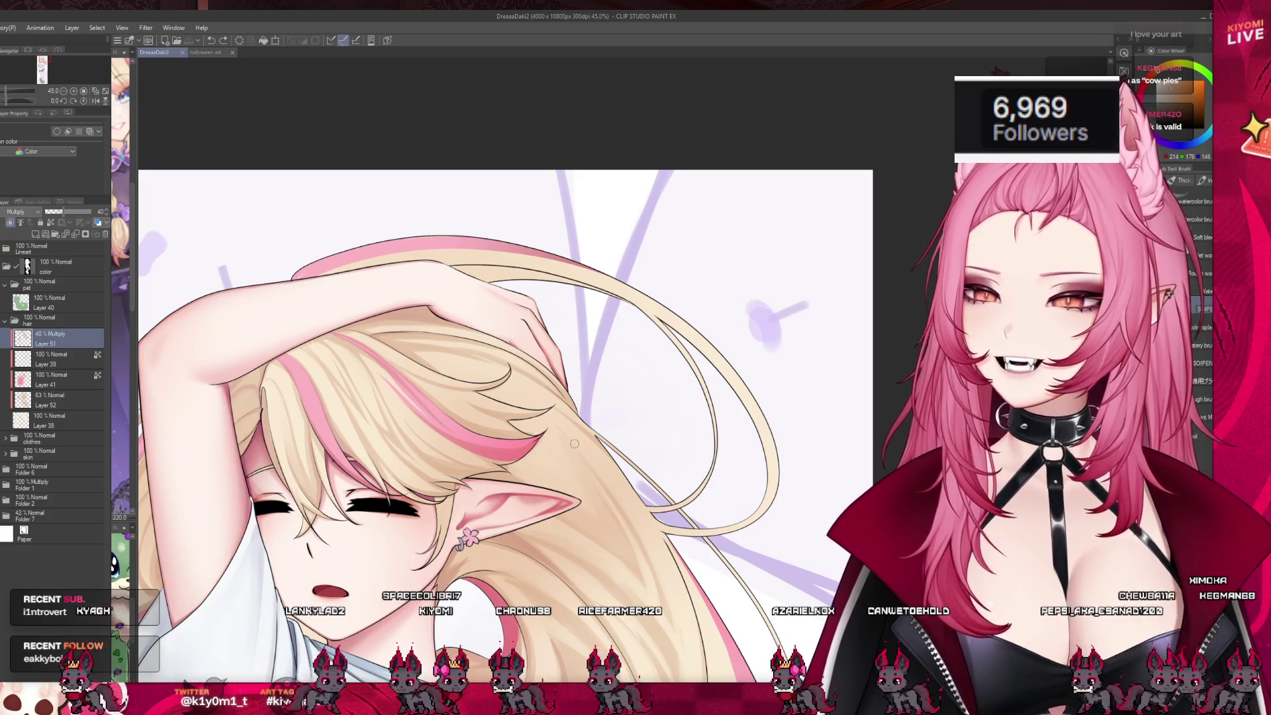
scroll(470, 258, "up", 5)
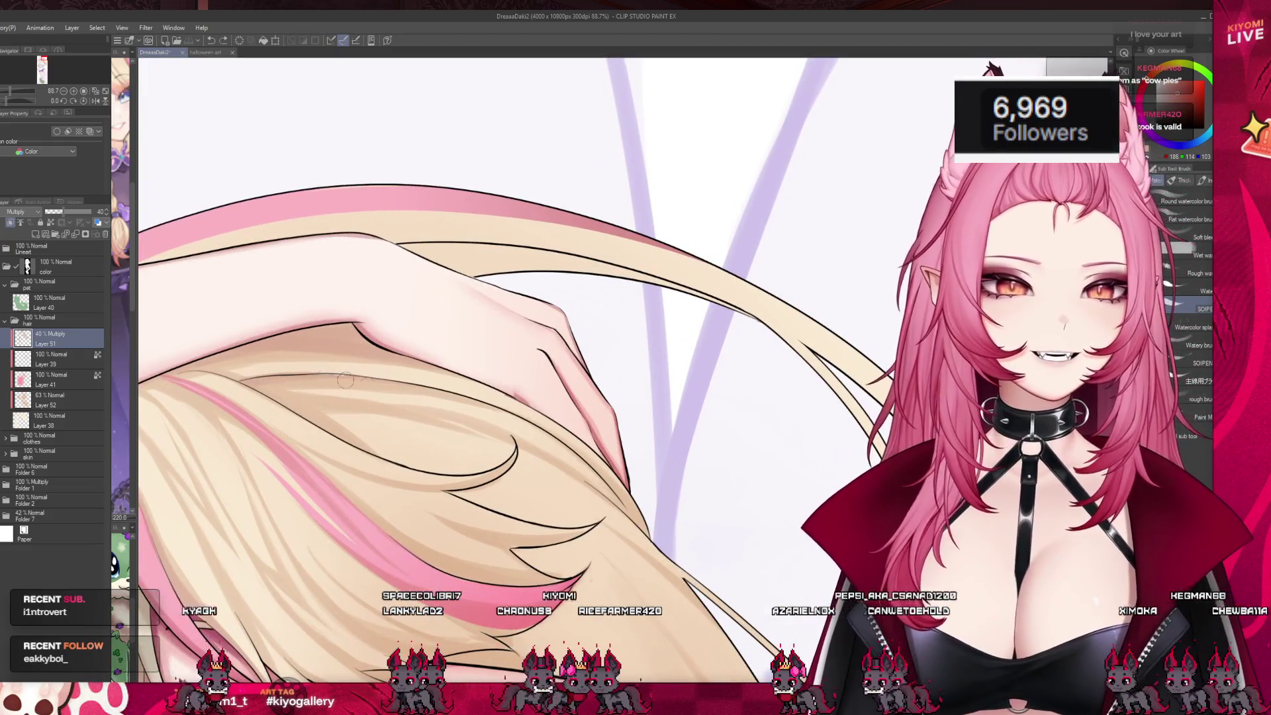
- Discard a thin trial stroke and paint a faint shading stroke down the hair beside the raised arm
left_click_drag(304, 373, 449, 395)
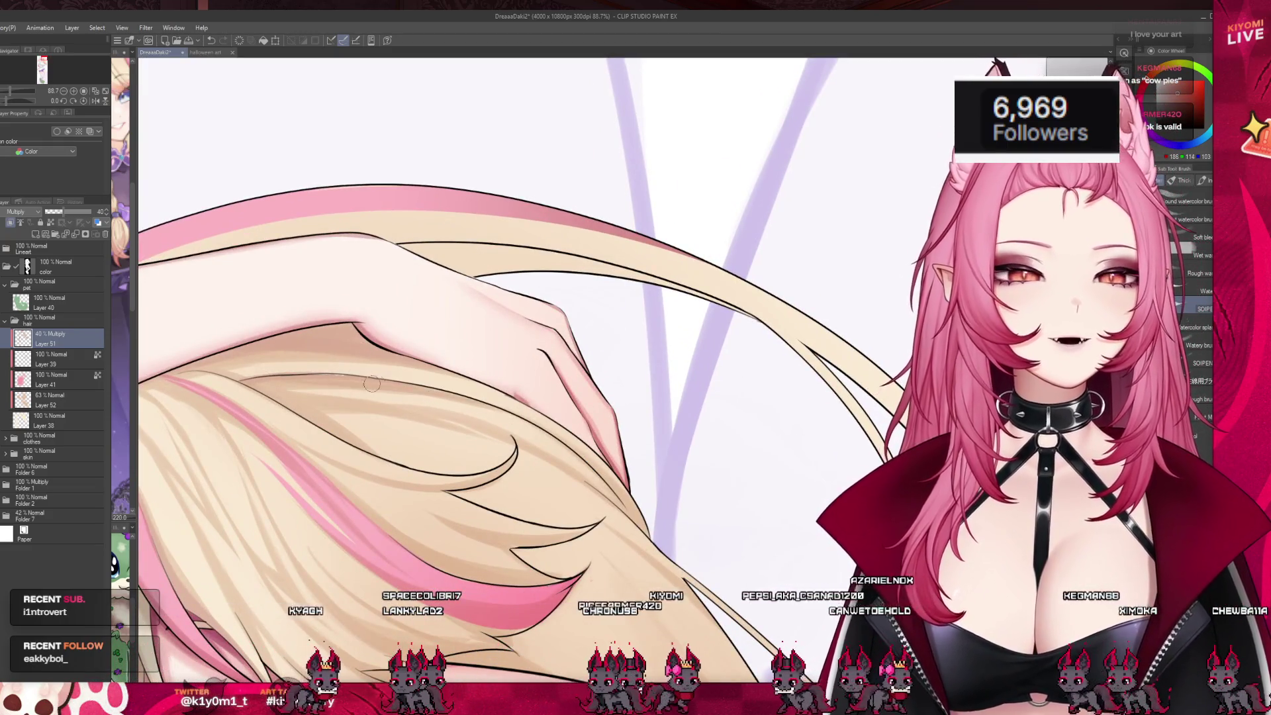
key("ctrl+z")
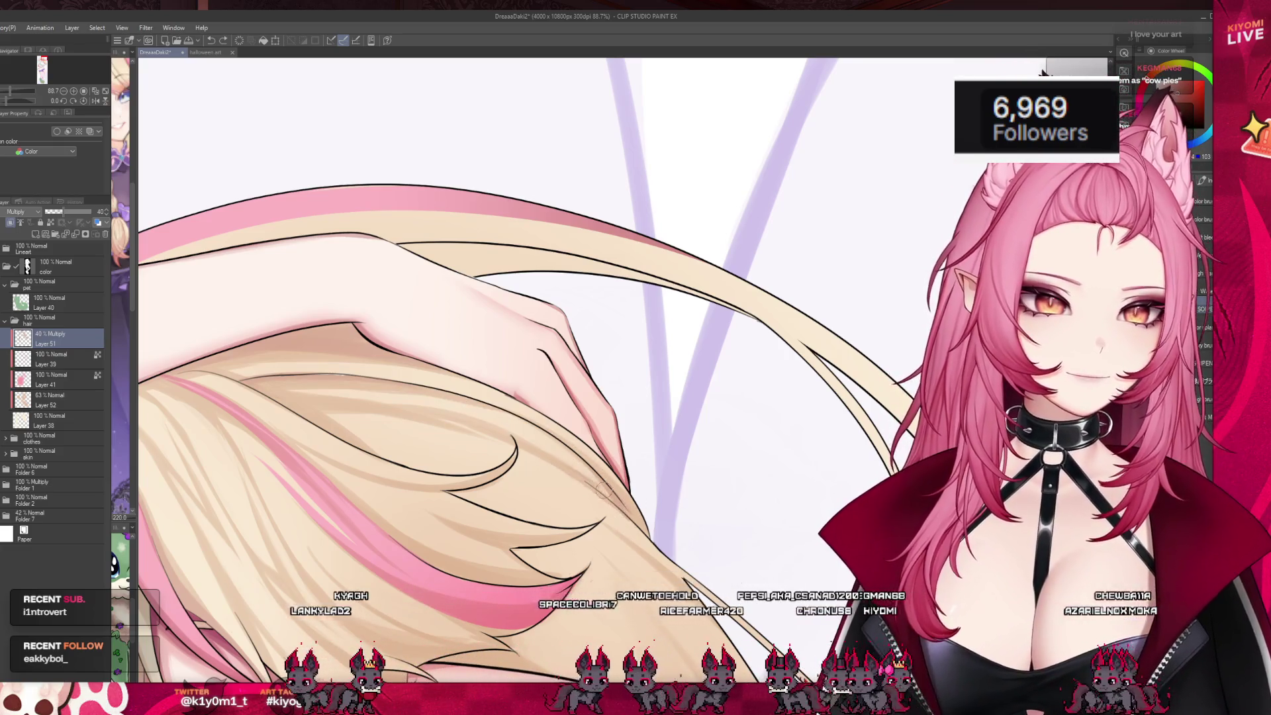
left_click_drag(594, 484, 613, 540)
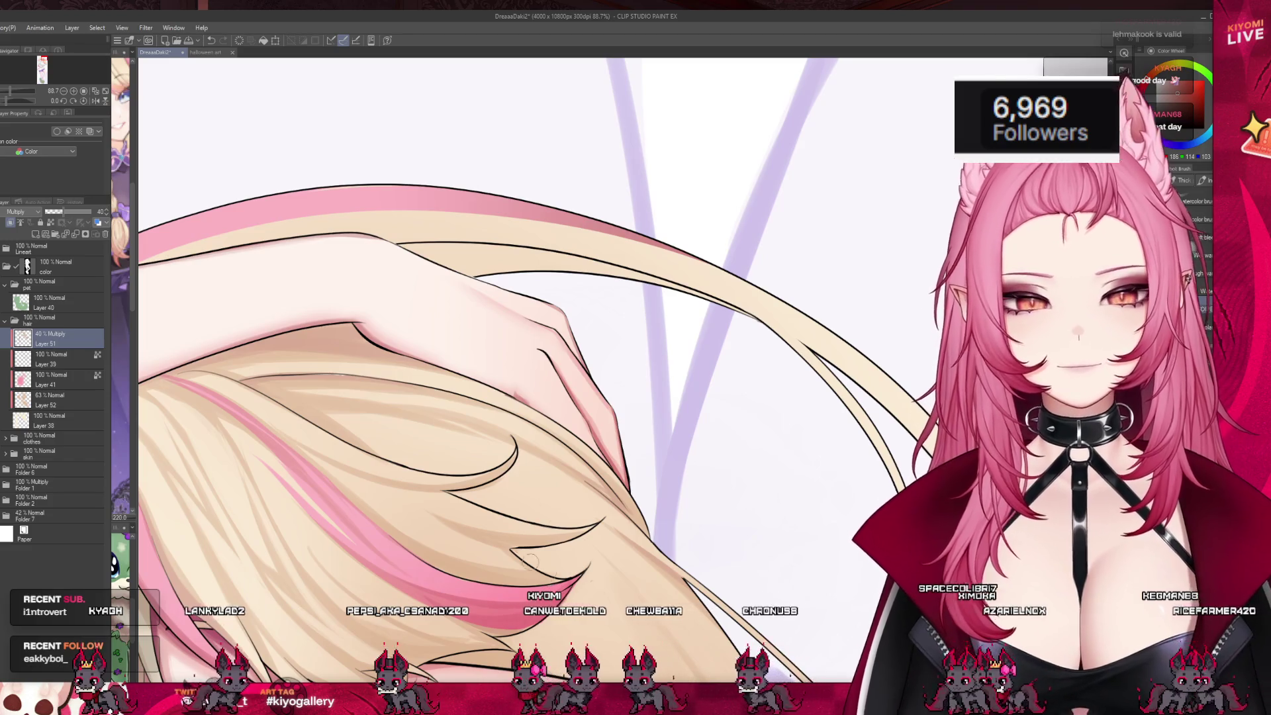
scroll(624, 546, "down", 5)
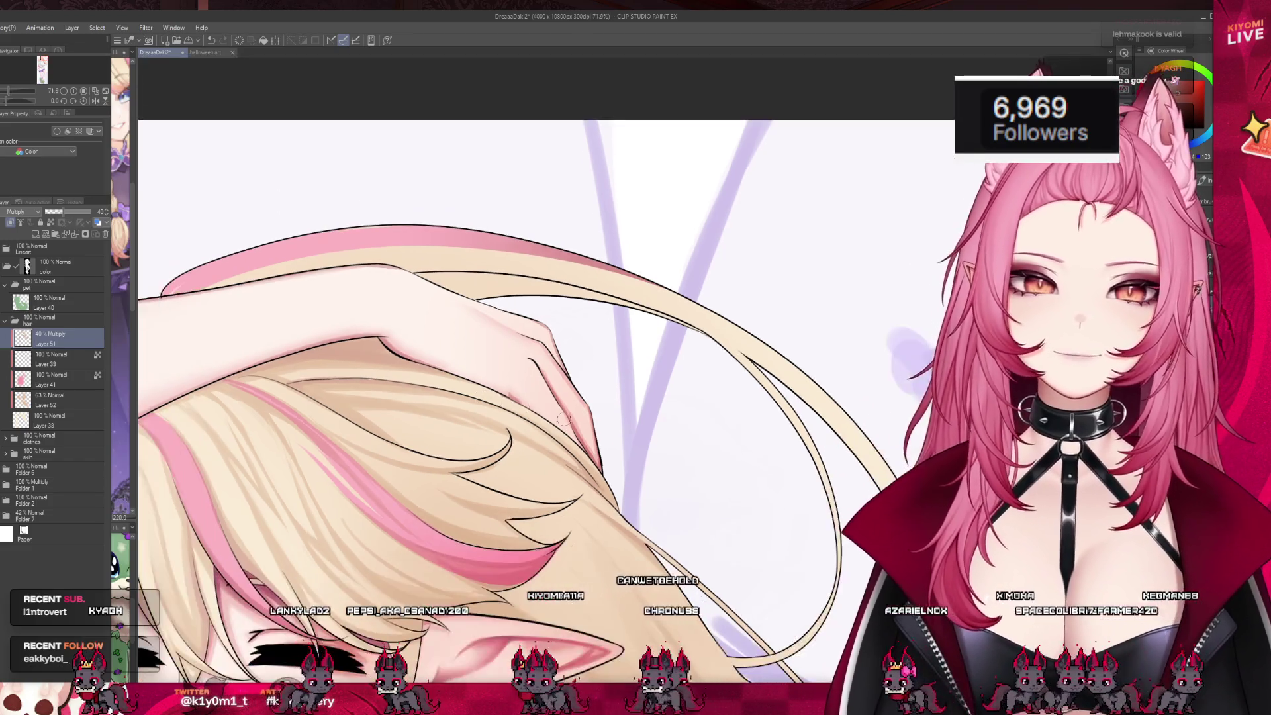
scroll(406, 507, "up", 5)
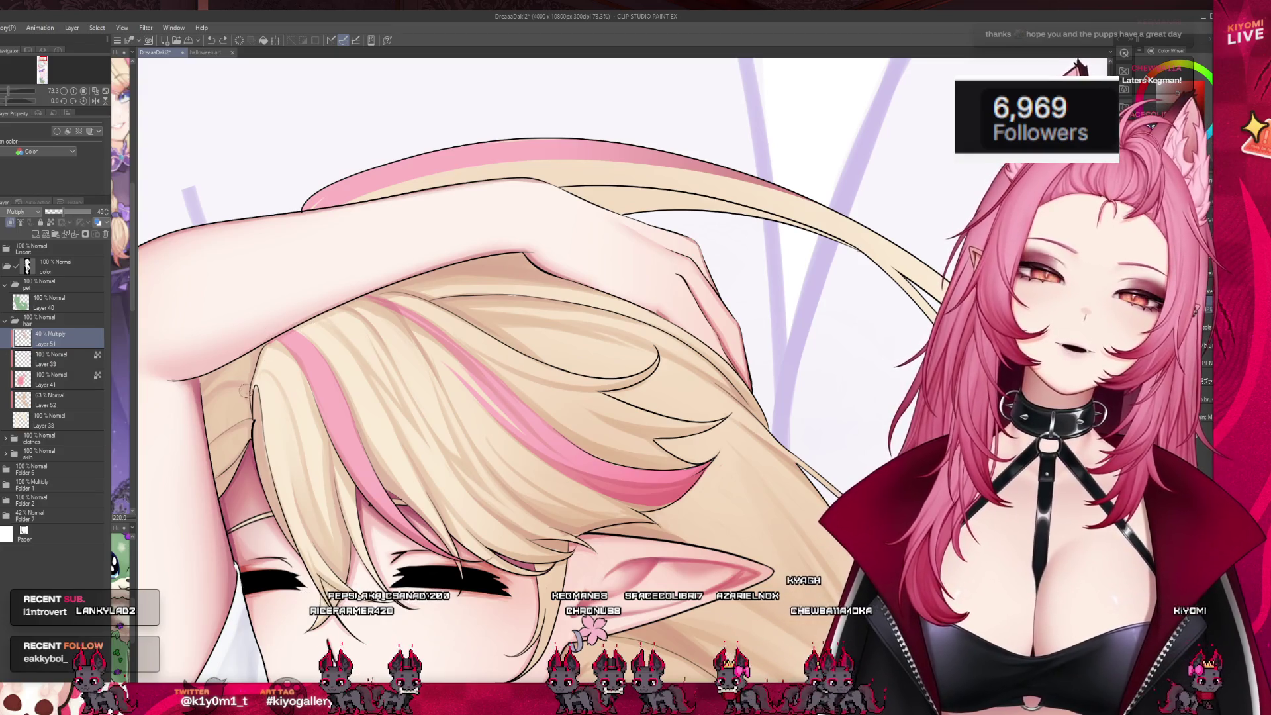
scroll(276, 455, "down", 8)
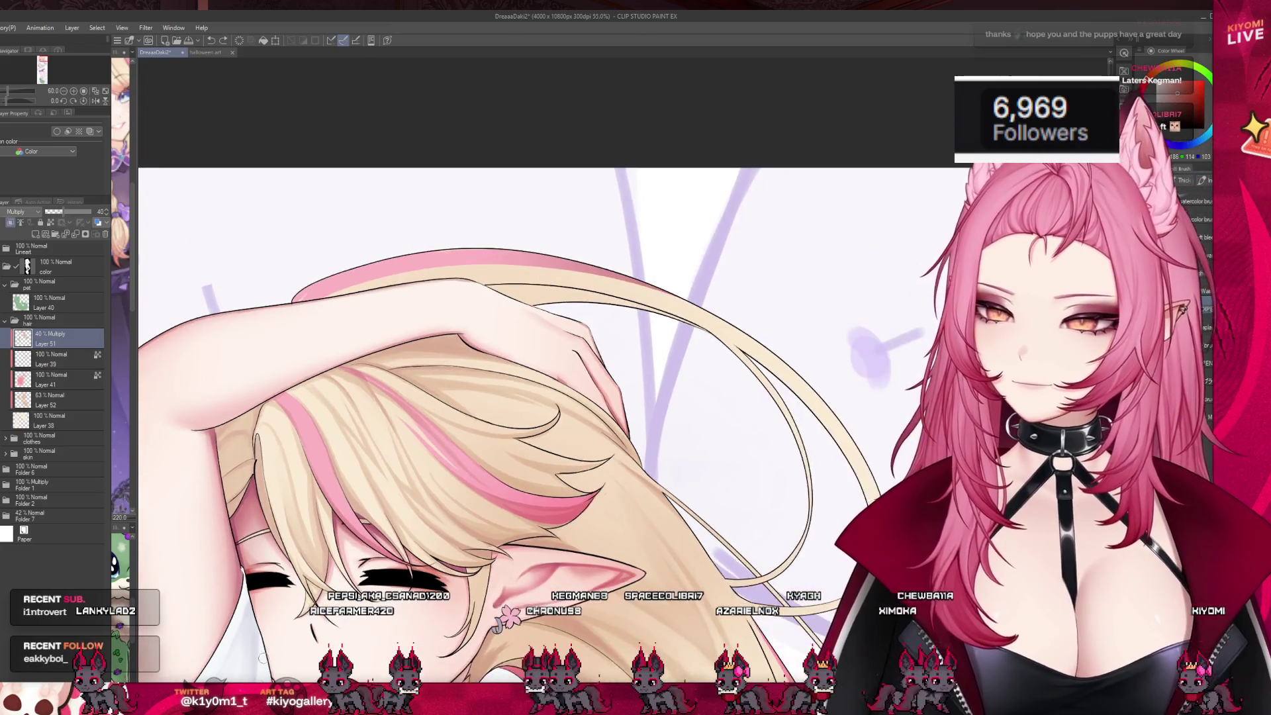
- Zoom out to check the whole elf illustration and save DreaaaDaki2 with Ctrl+S
scroll(376, 538, "up", 1)
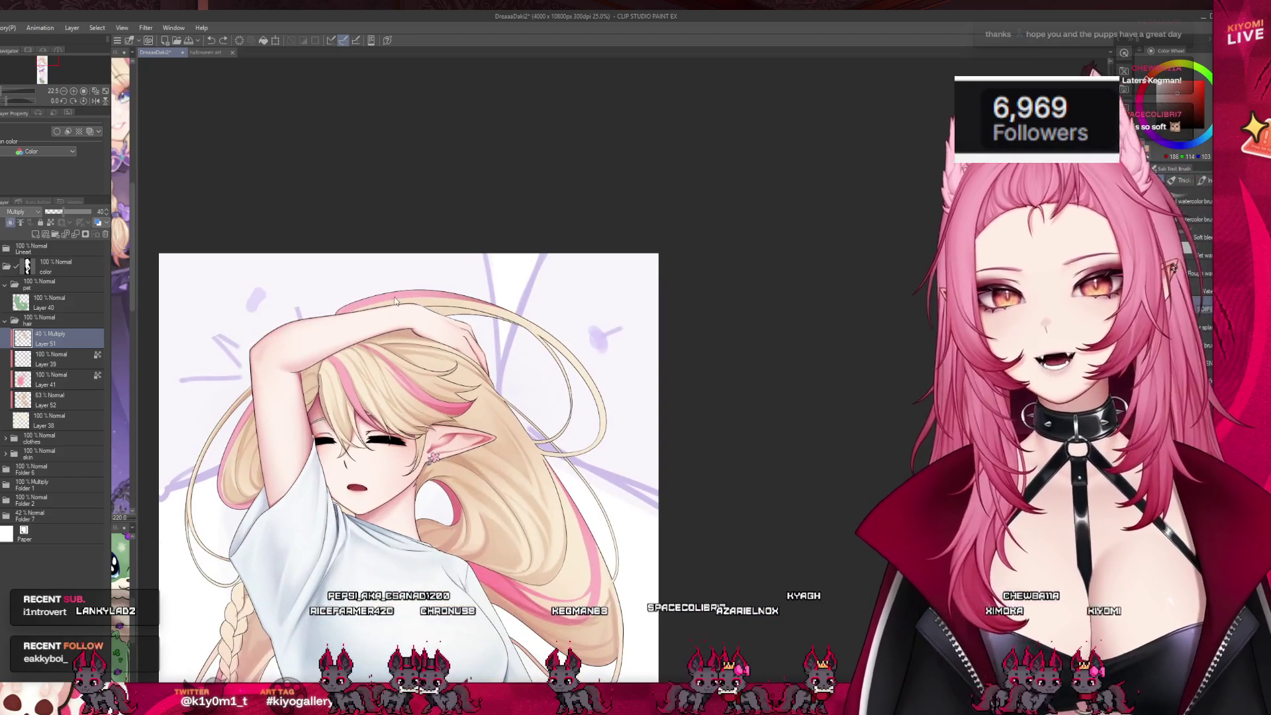
key("ctrl+s")
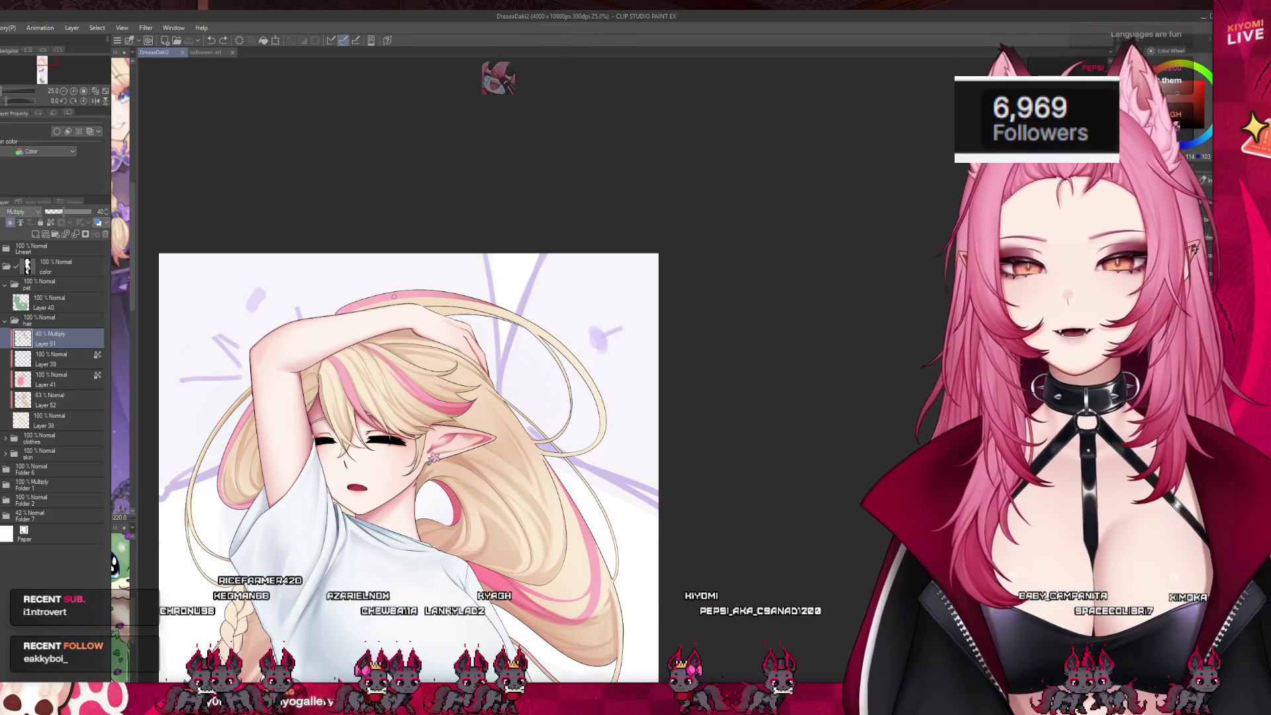
scroll(274, 414, "up", 5)
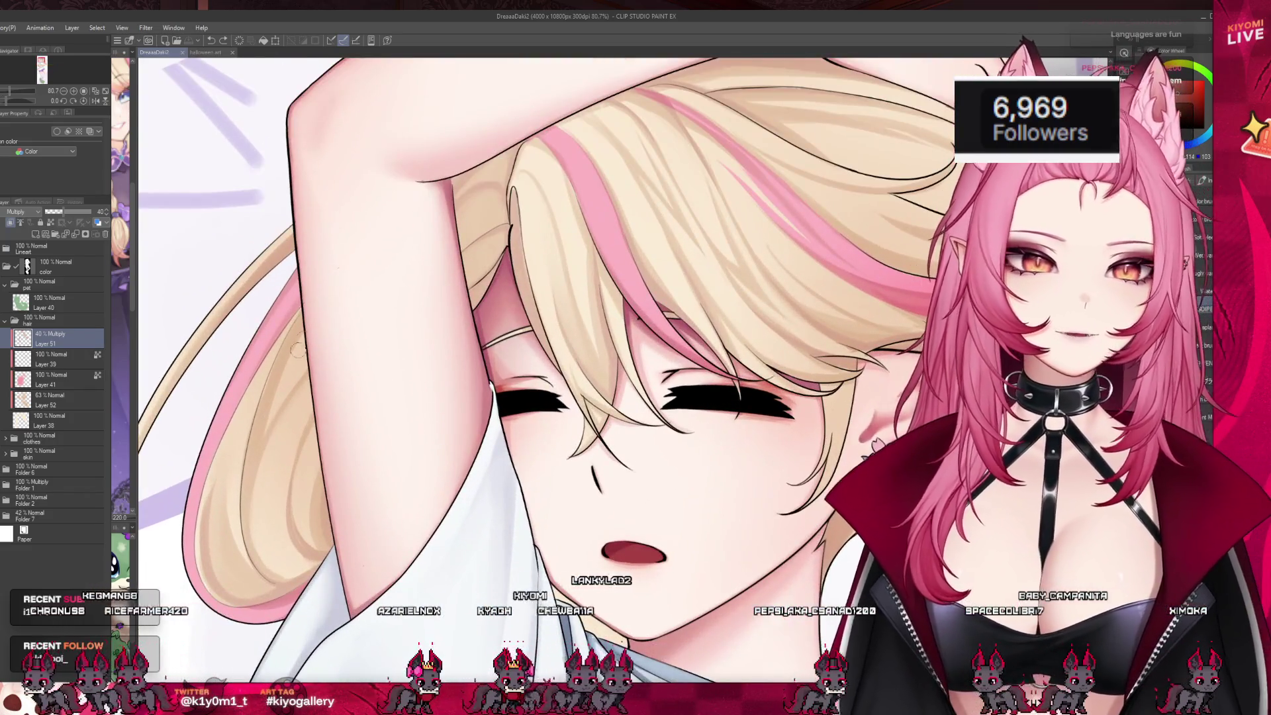
- Paint two trial shading strokes on the hair, then undo both
left_click_drag(364, 368, 304, 316)
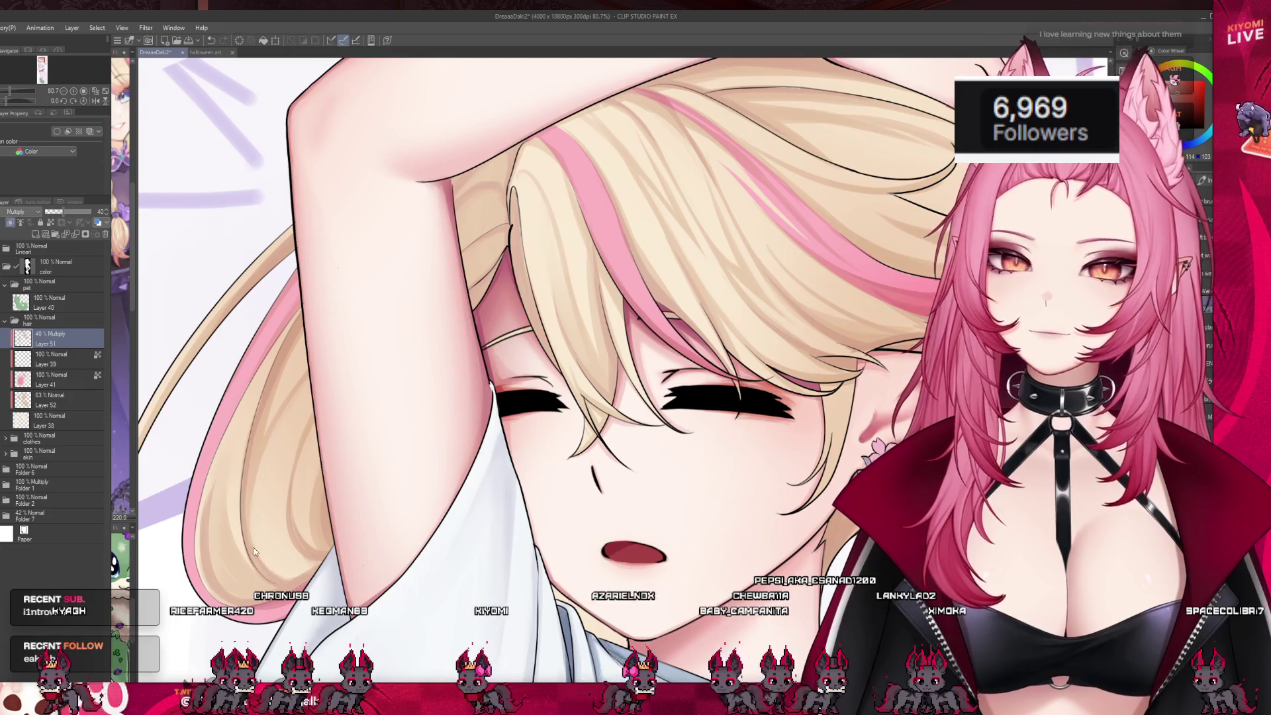
left_click_drag(298, 384, 255, 471)
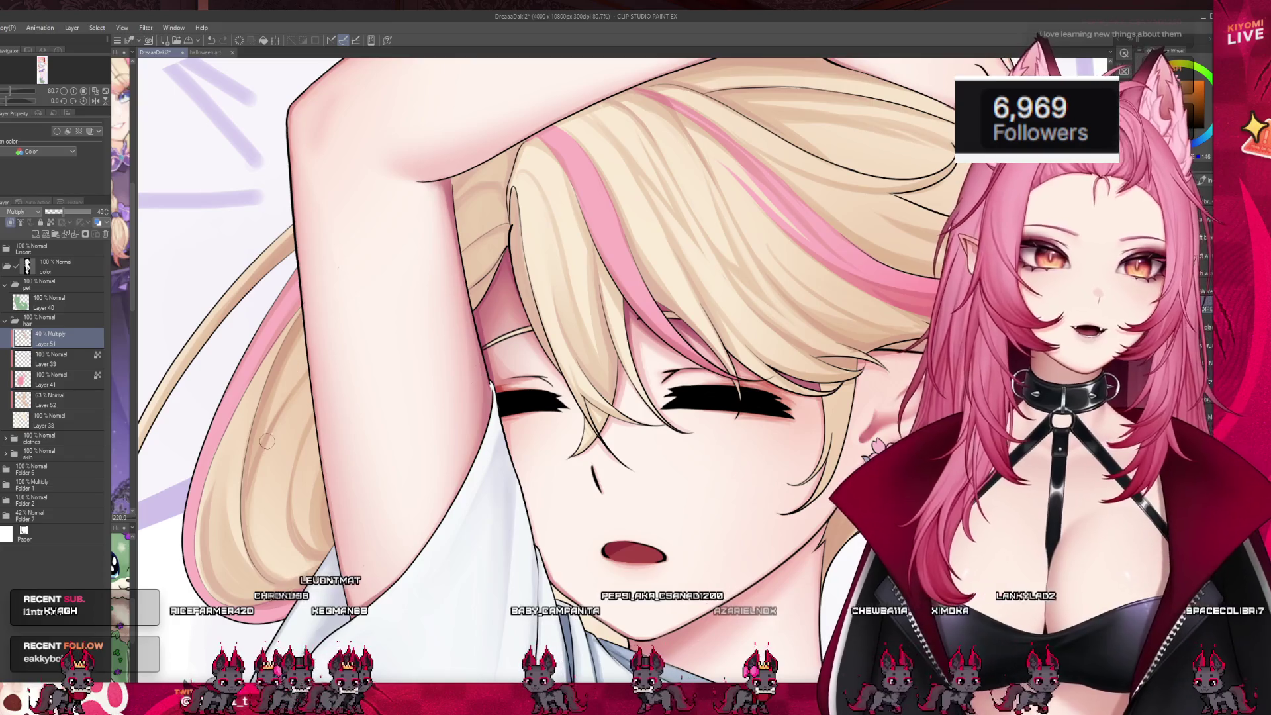
key("ctrl+z")
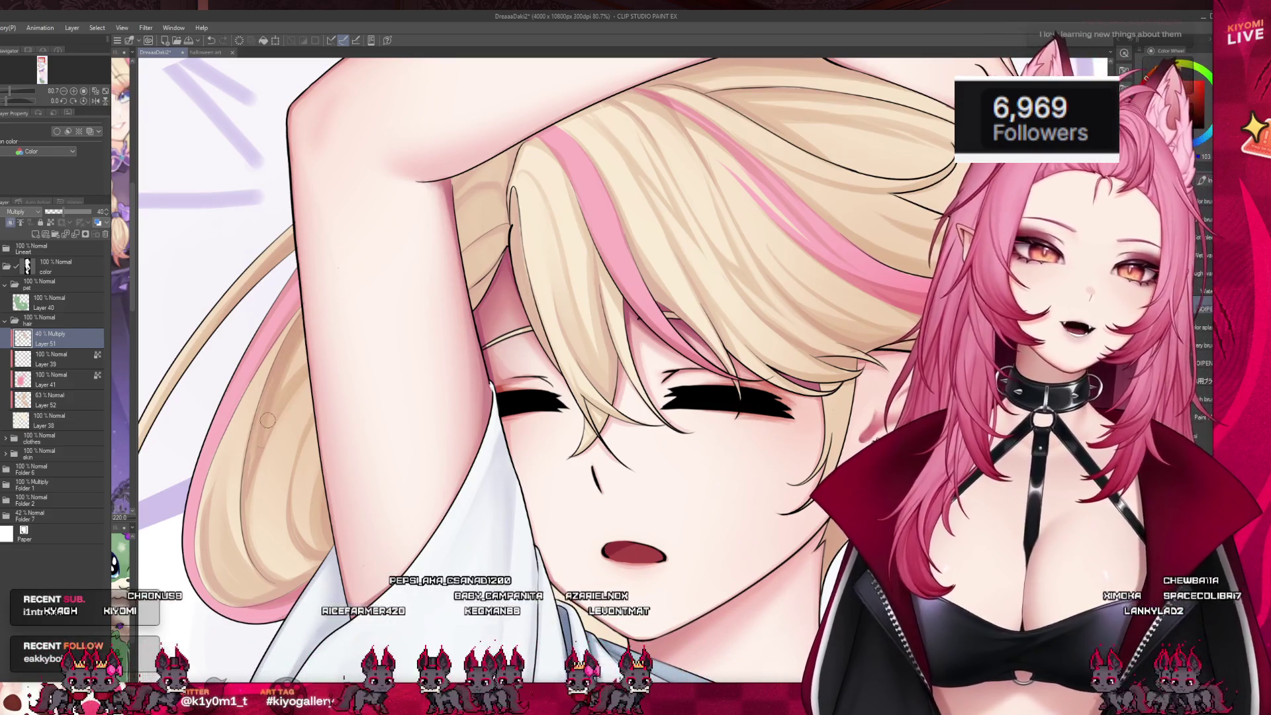
key("ctrl+z")
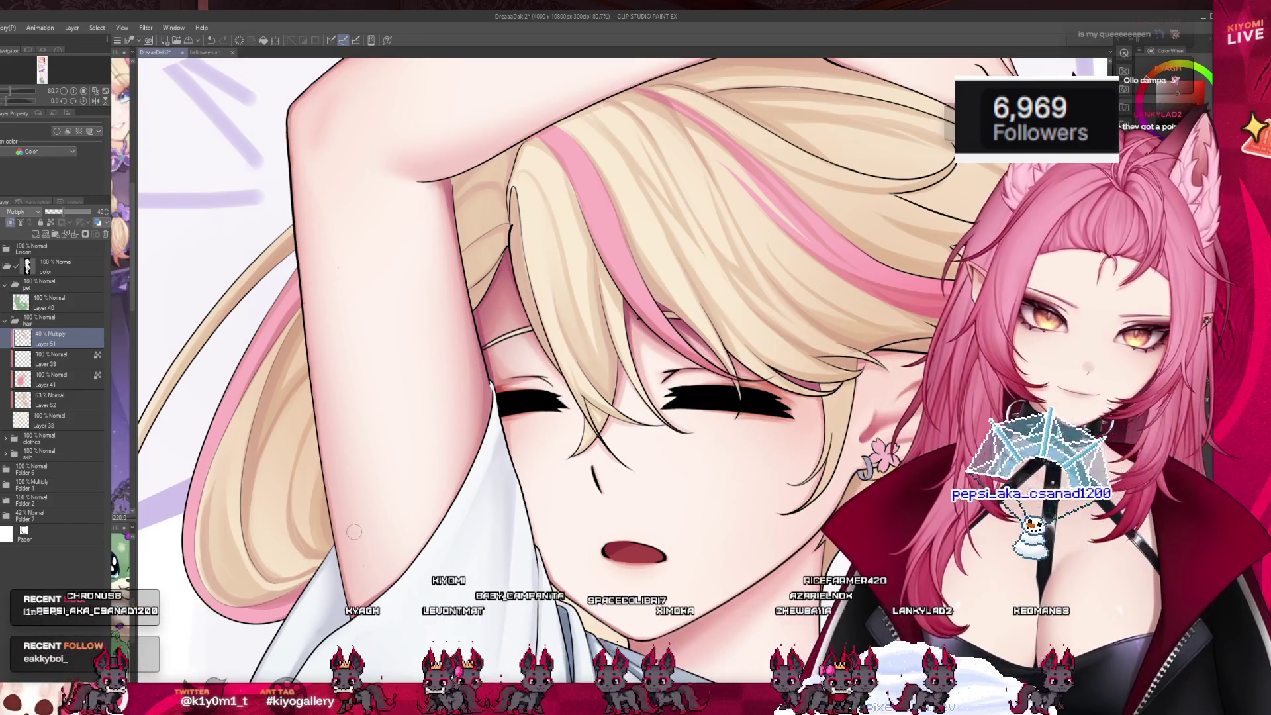
- Set Layer 51 to 100% opacity with Normal blending
scroll(392, 478, "down", 2)
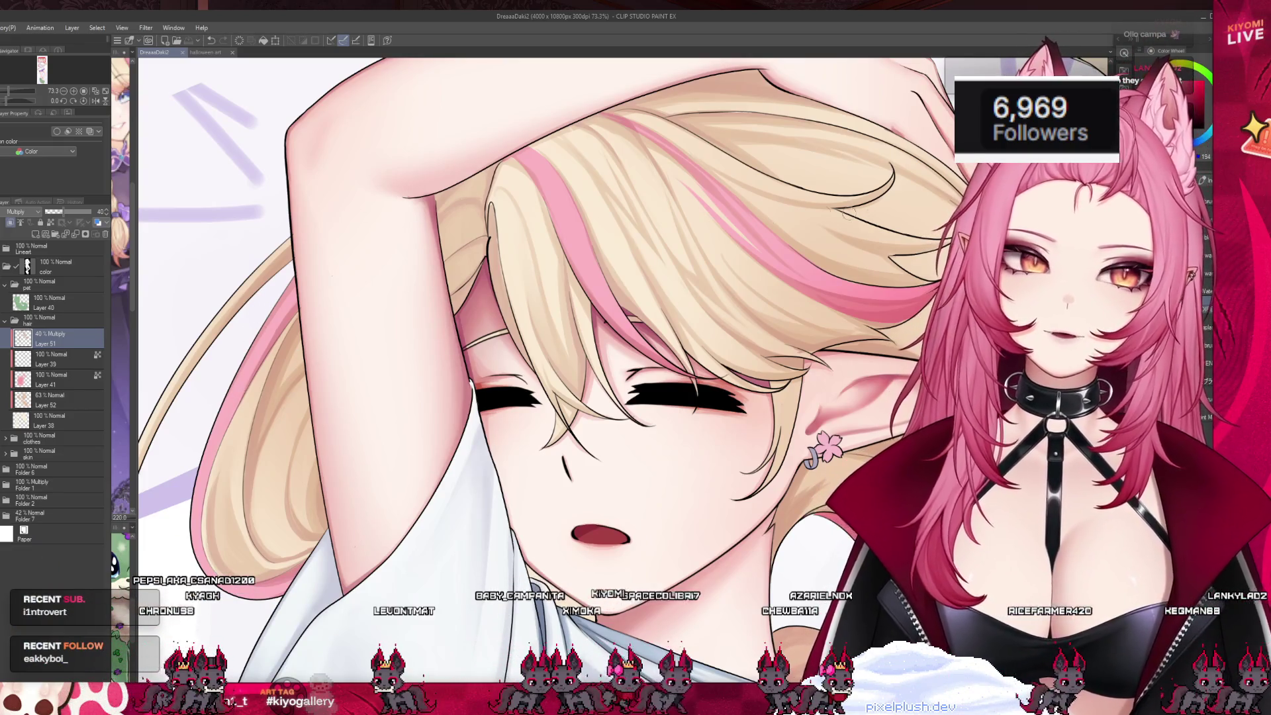
left_click_drag(76, 212, 92, 212)
left_click(19, 212)
left_click(20, 223)
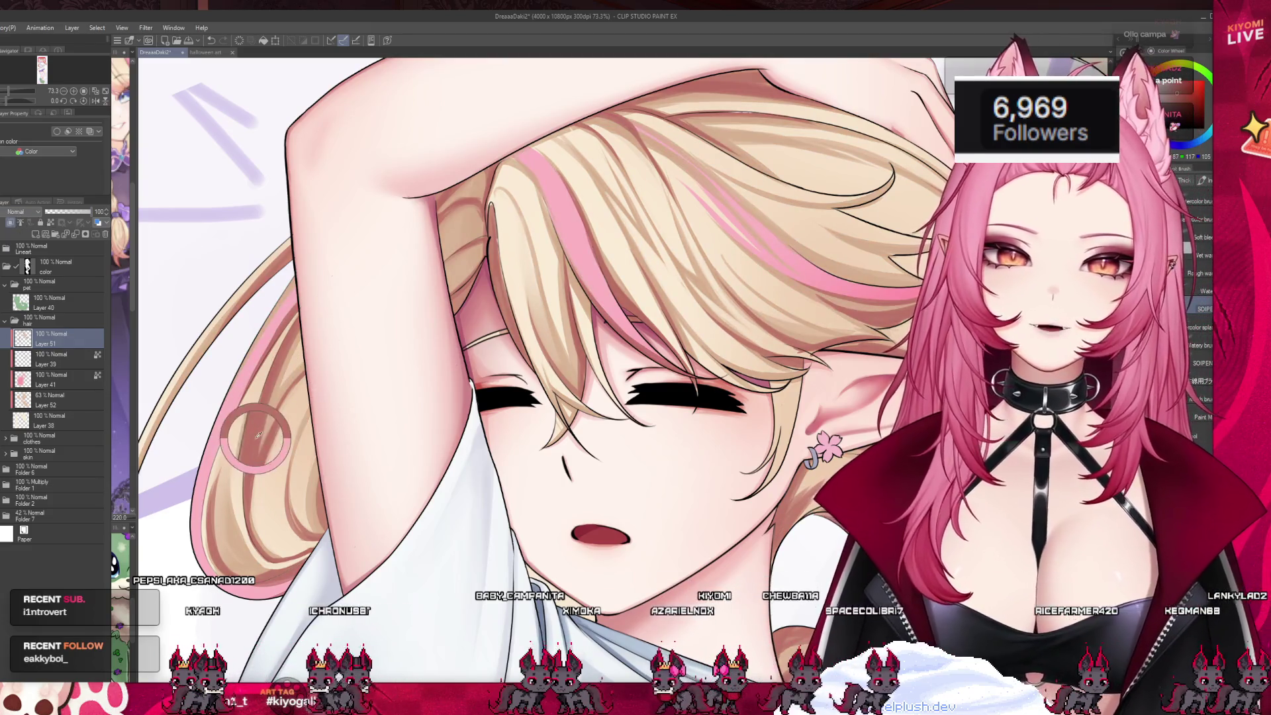
- Revert Layer 51 to 40% Multiply and brush a small shading stroke on the hair near the ear
key("ctrl+z")
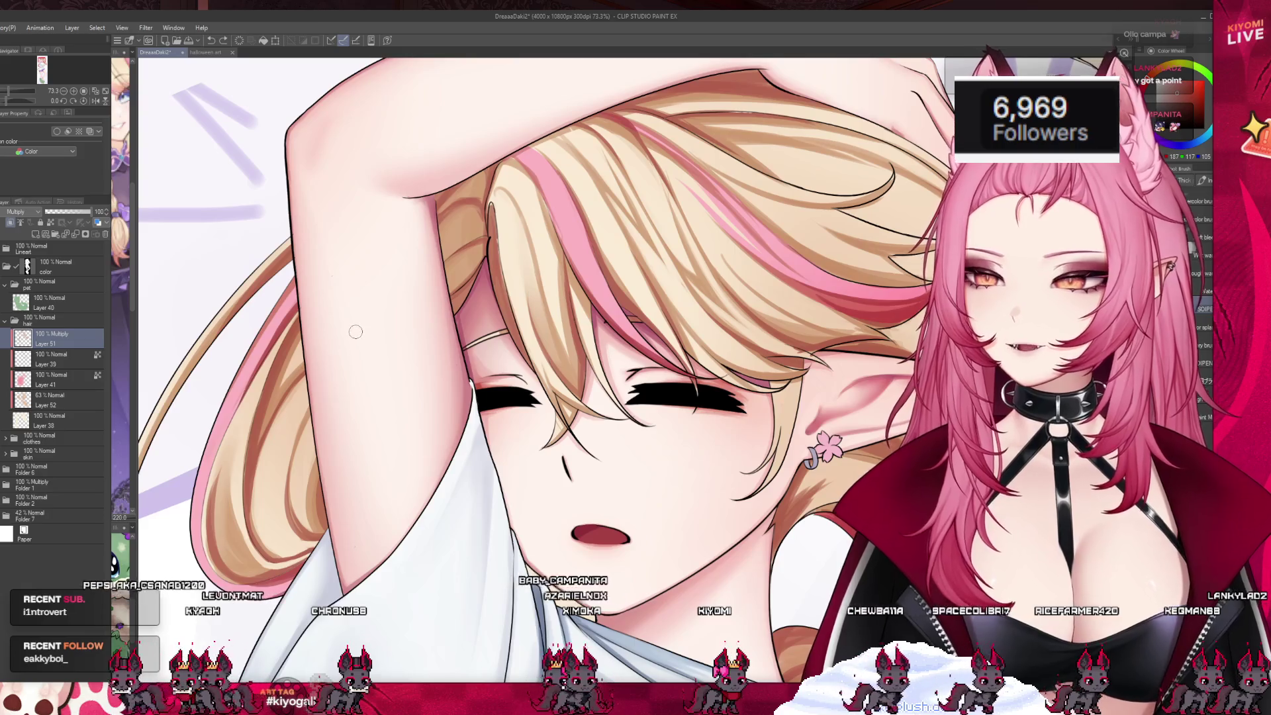
key("ctrl+z")
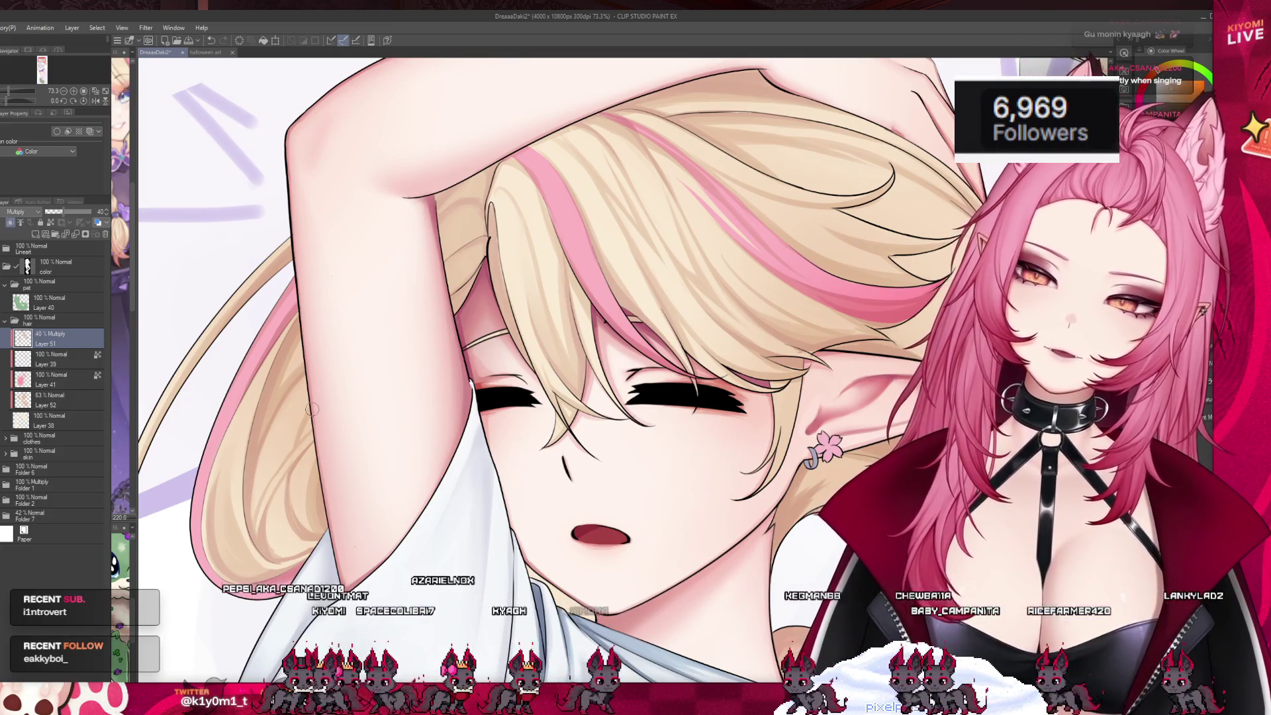
scroll(311, 409, "down", 5)
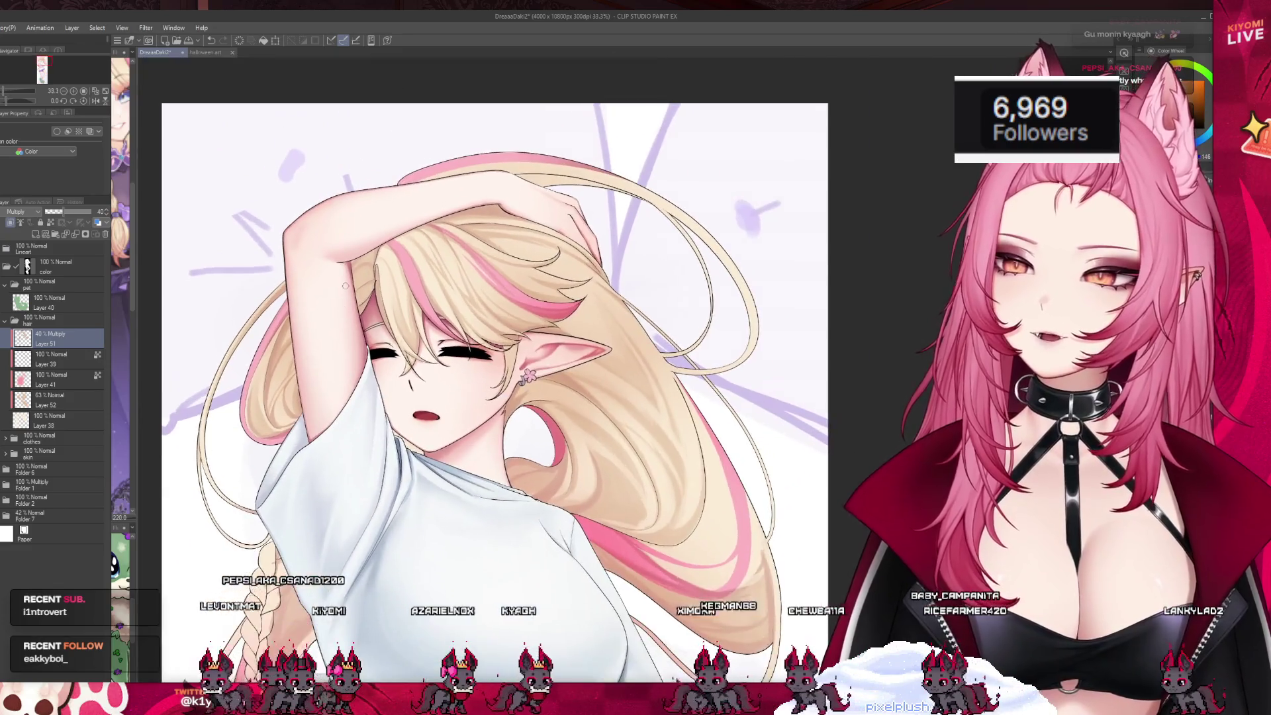
scroll(348, 324, "up", 2)
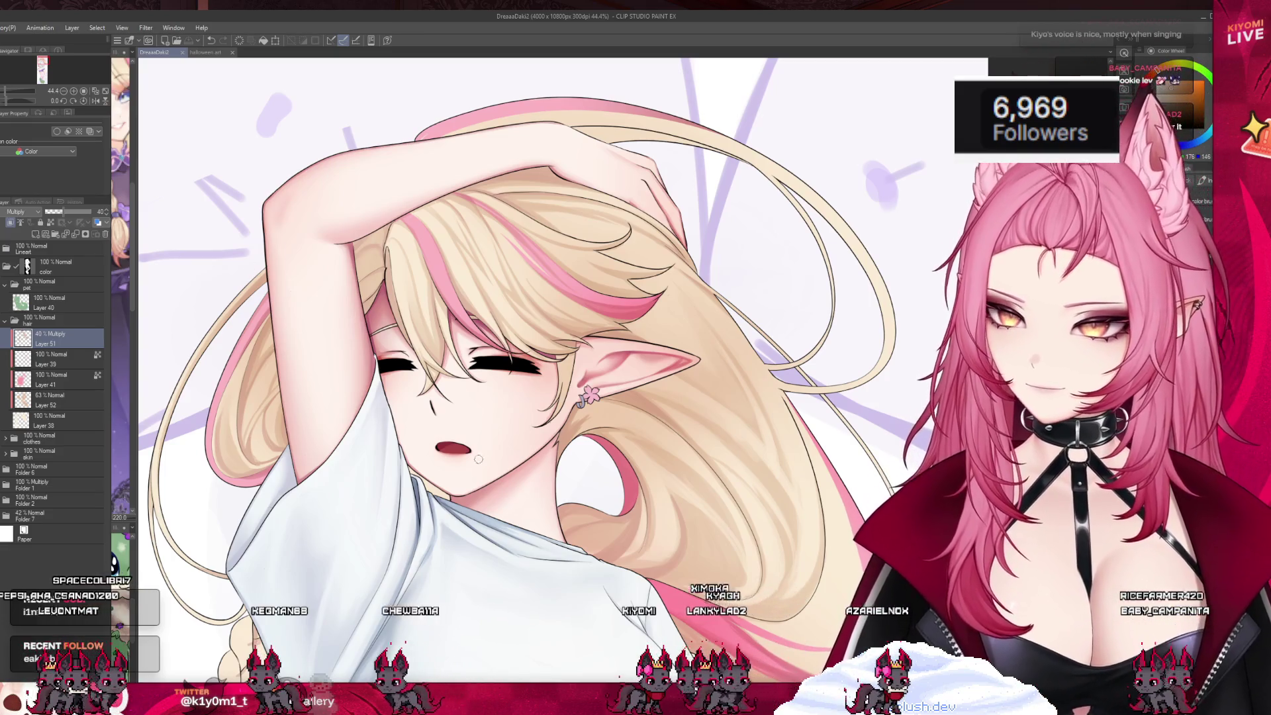
scroll(406, 483, "down", 4)
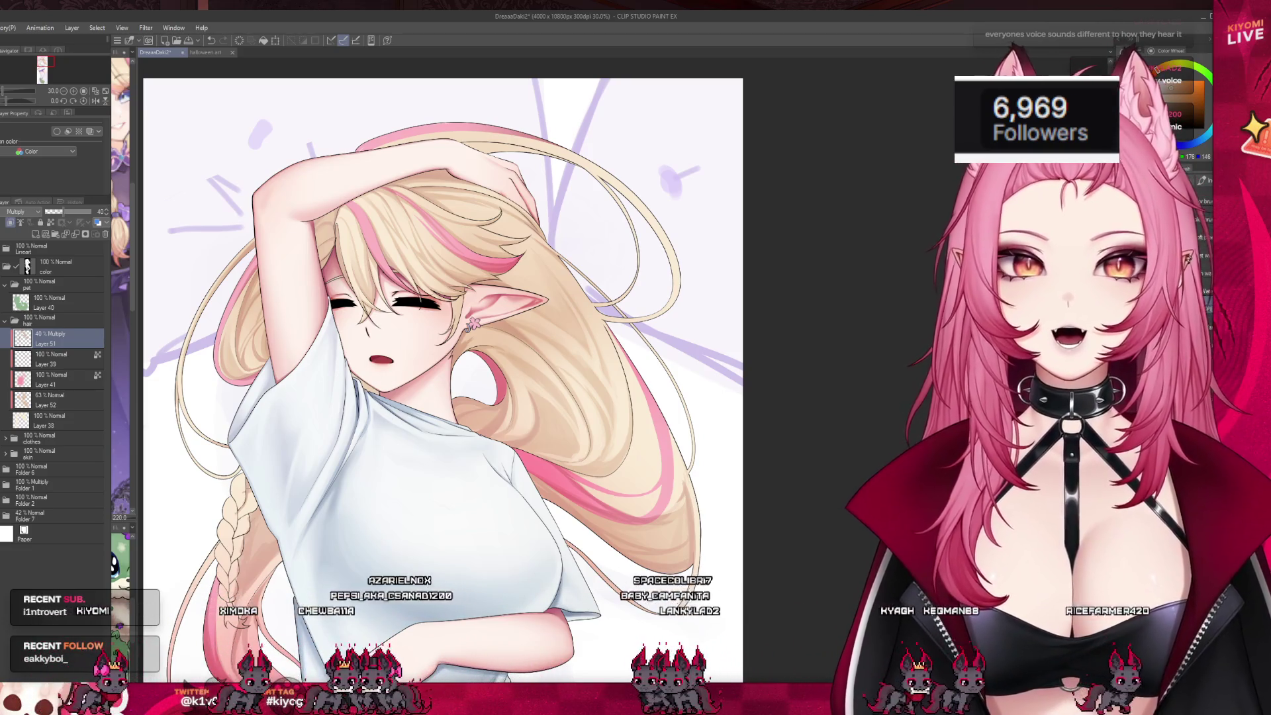
left_click_drag(457, 351, 448, 361)
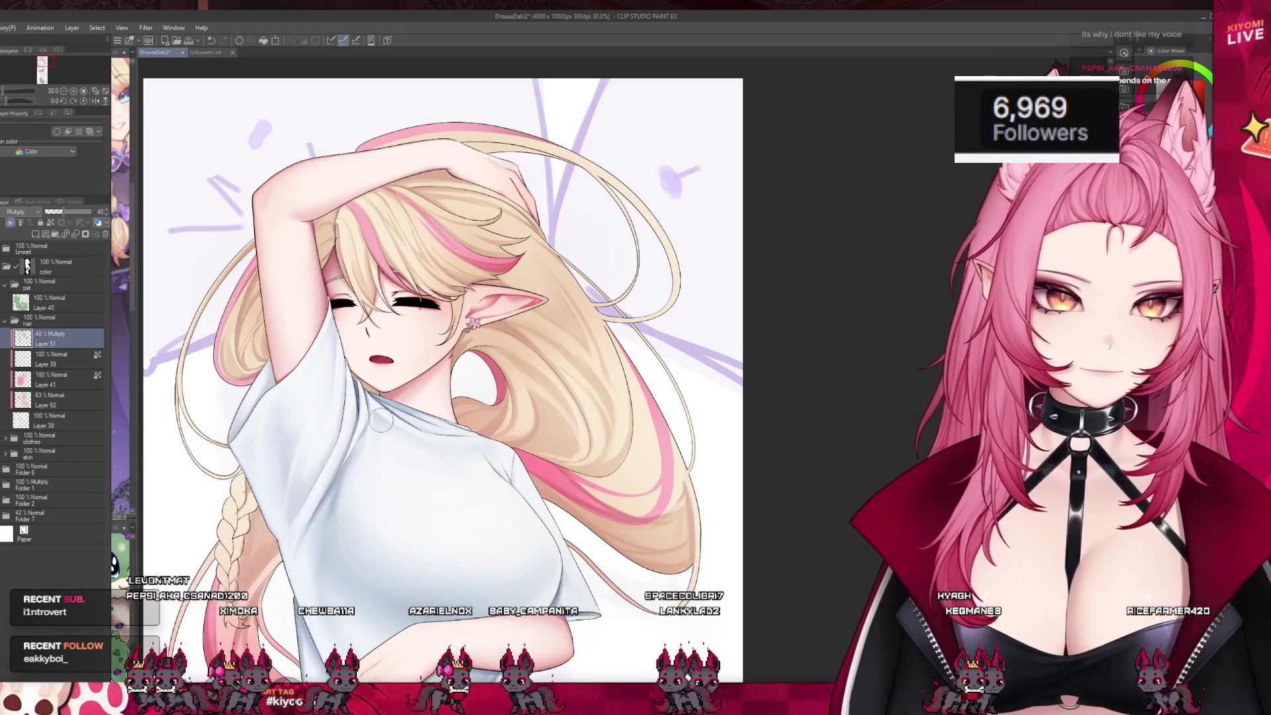
scroll(430, 245, "down", 3)
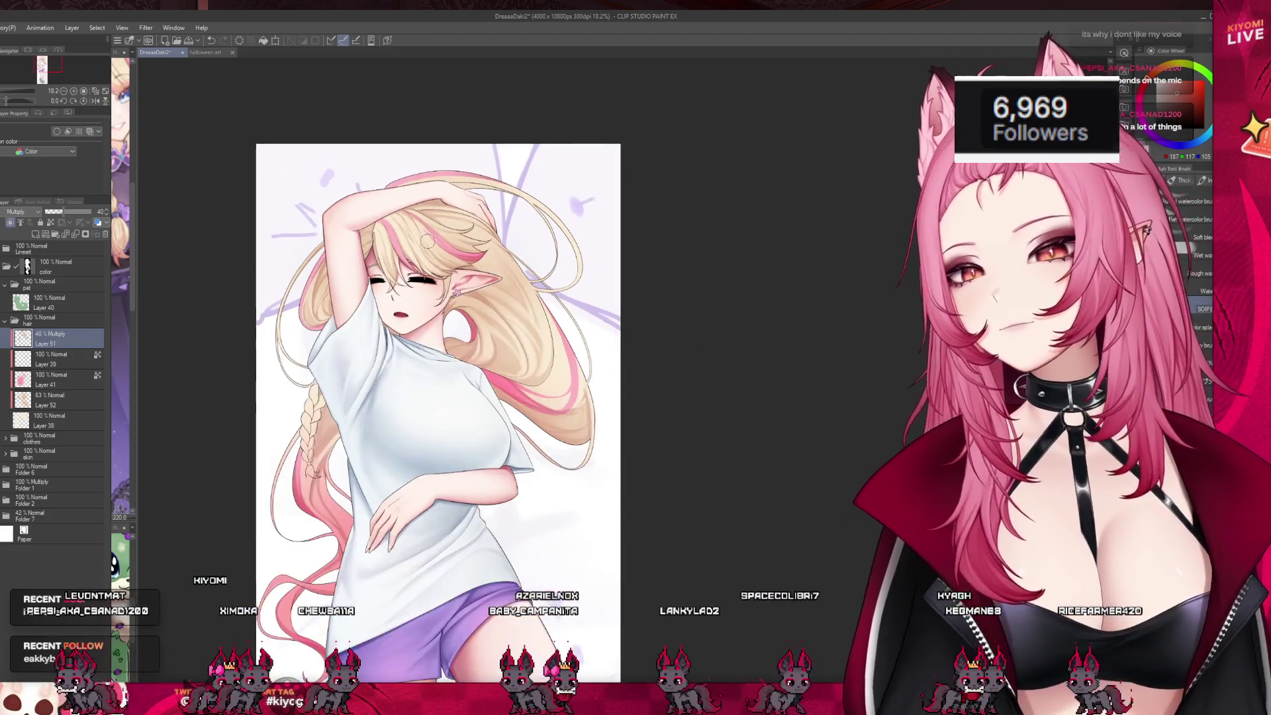
- Flip the canvas view horizontally from the Navigator to see the hair and face mirrored
scroll(335, 385, "up", 2)
scroll(337, 385, "down", 2)
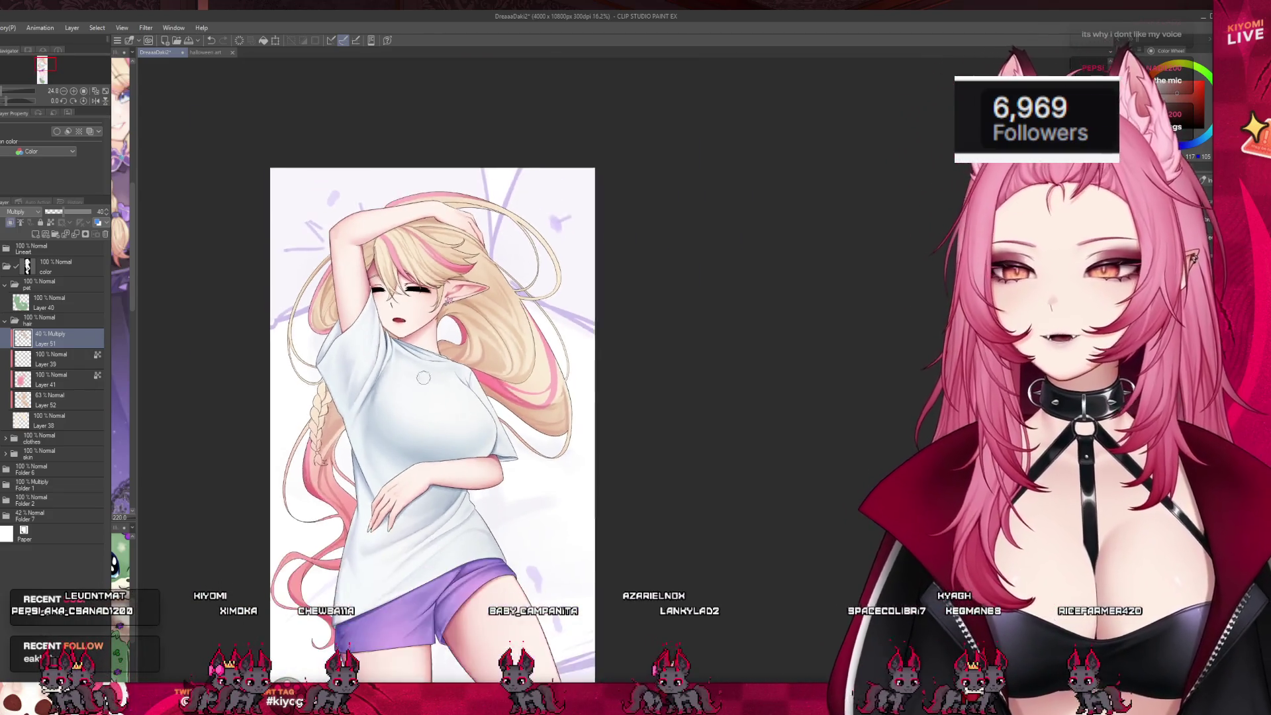
scroll(406, 317, "up", 4)
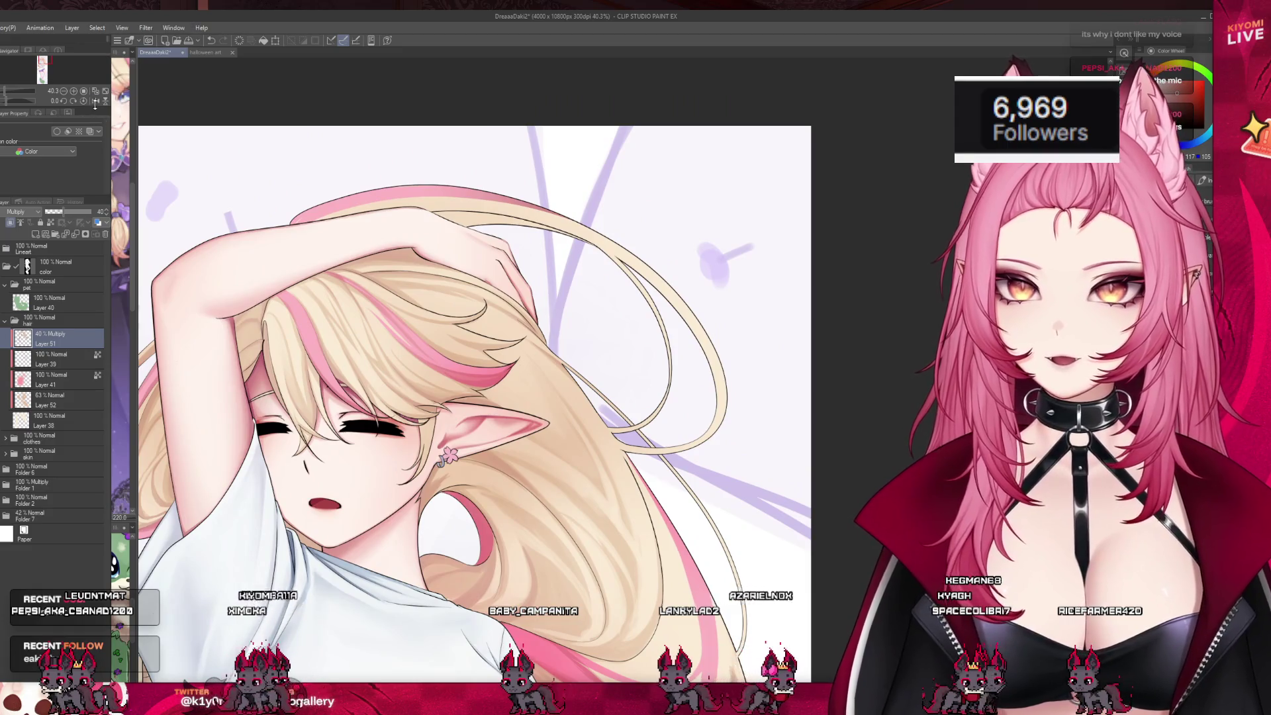
left_click(95, 101)
scroll(745, 521, "up", 2)
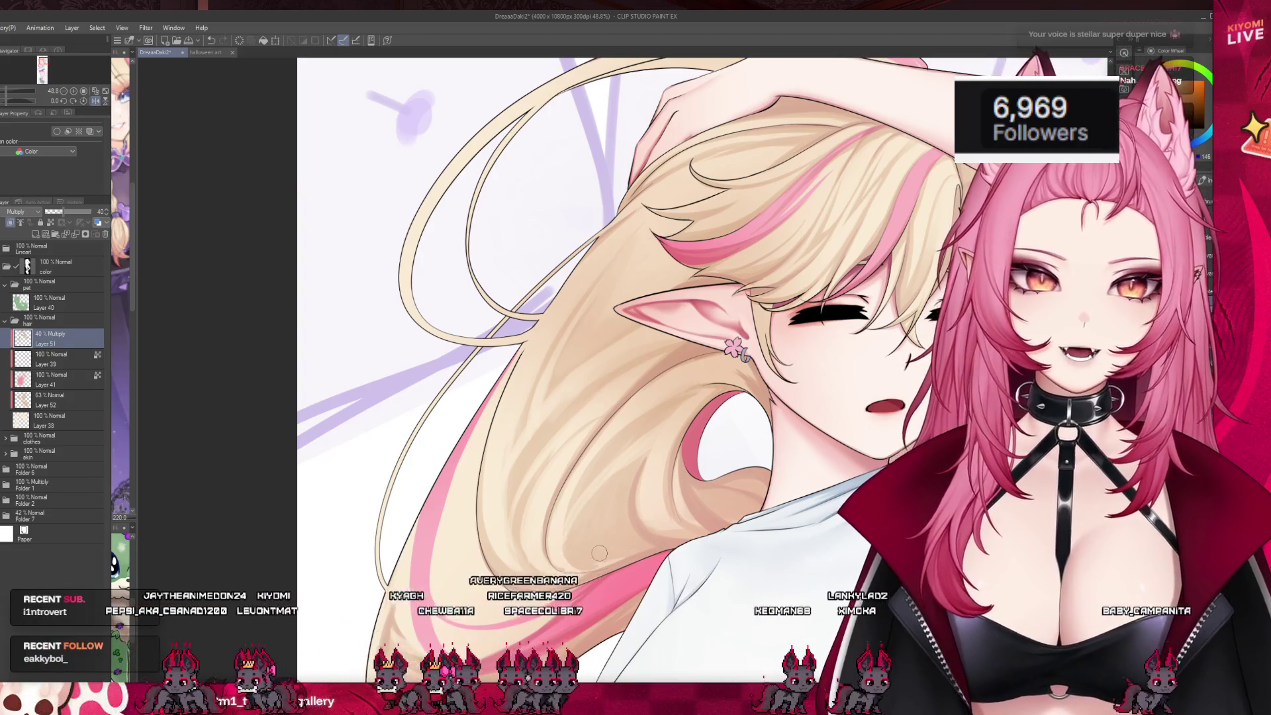
- Brush one faint darker stroke down the long hair, then zoom to review the illustration
left_click_drag(582, 505, 560, 564)
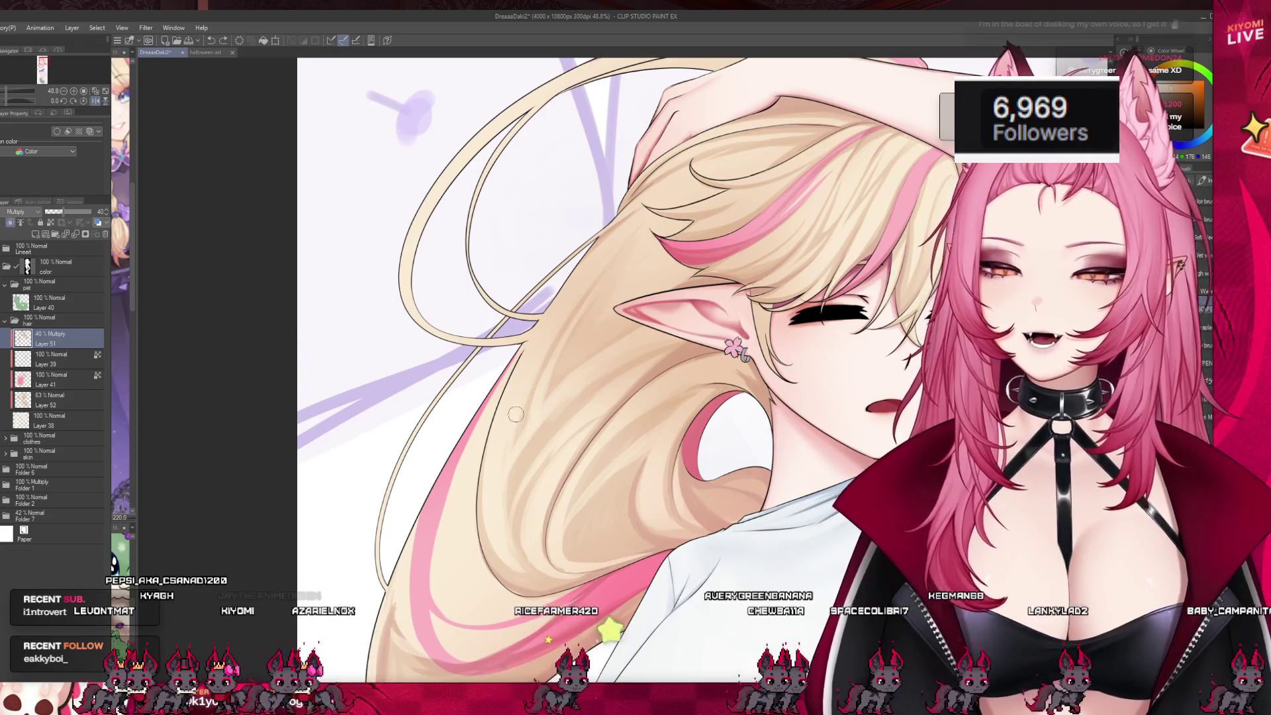
scroll(666, 444, "down", 5)
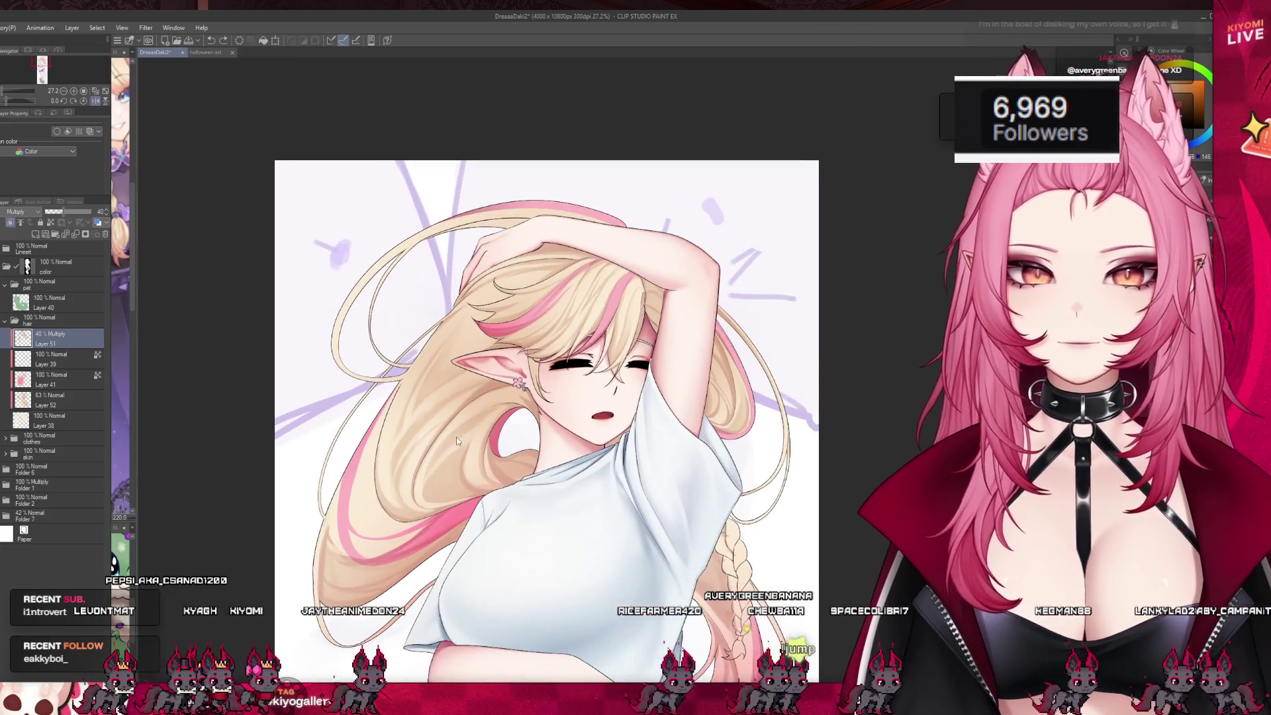
scroll(602, 353, "up", 3)
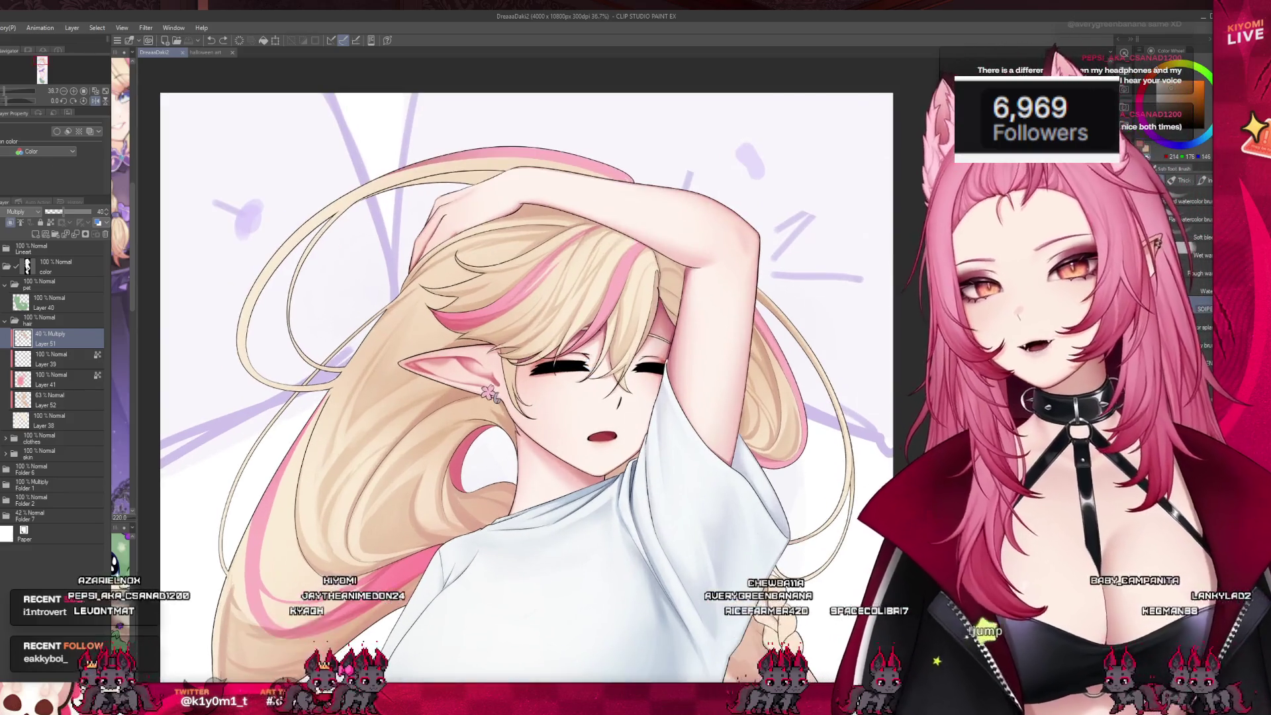
- Flip the canvas view back to its normal orientation with H
key("h")
scroll(586, 414, "up", 3)
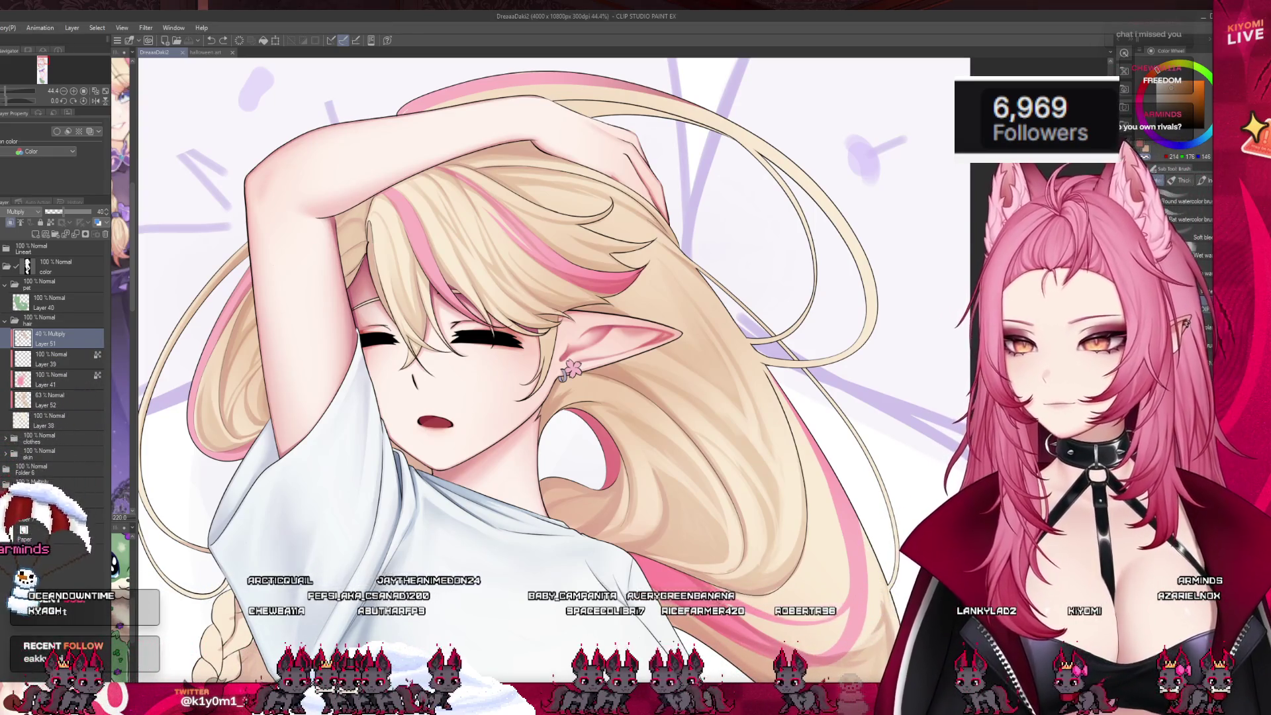
scroll(498, 303, "down", 1)
- Paint a trial shading stroke on the hair beside the ear, then undo it with Ctrl+Z
scroll(318, 217, "down", 1)
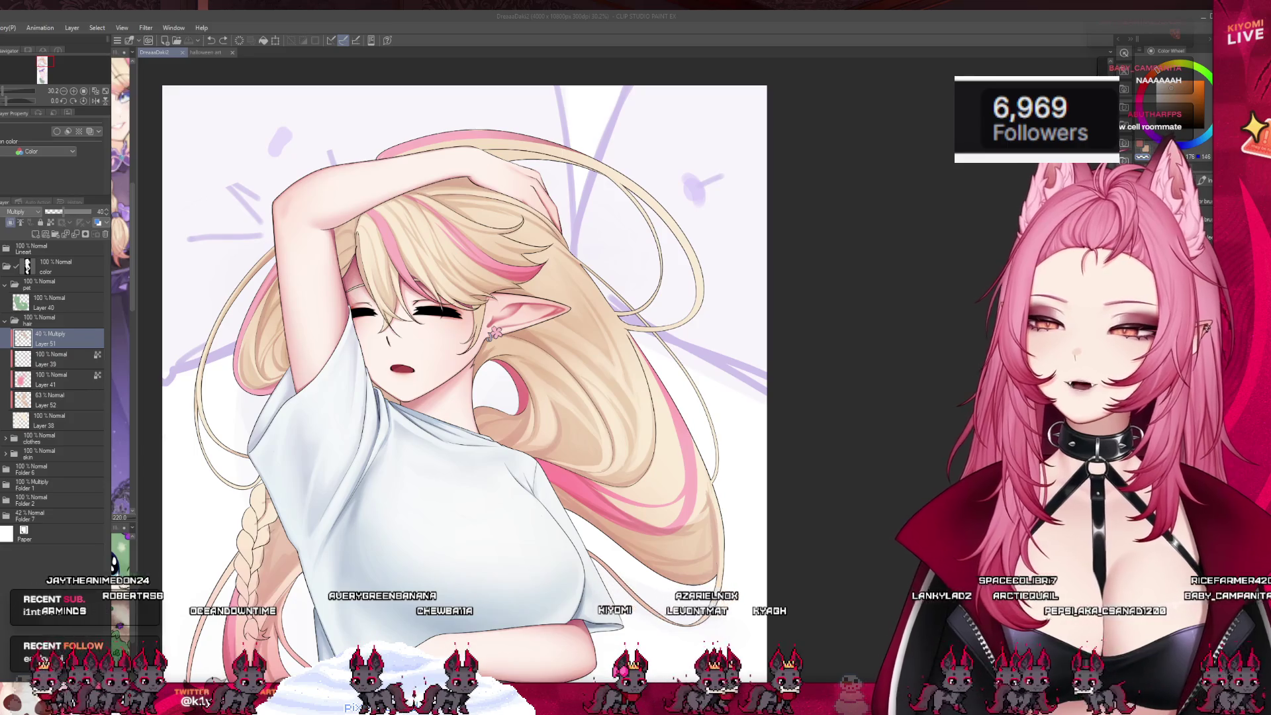
left_click(925, 486)
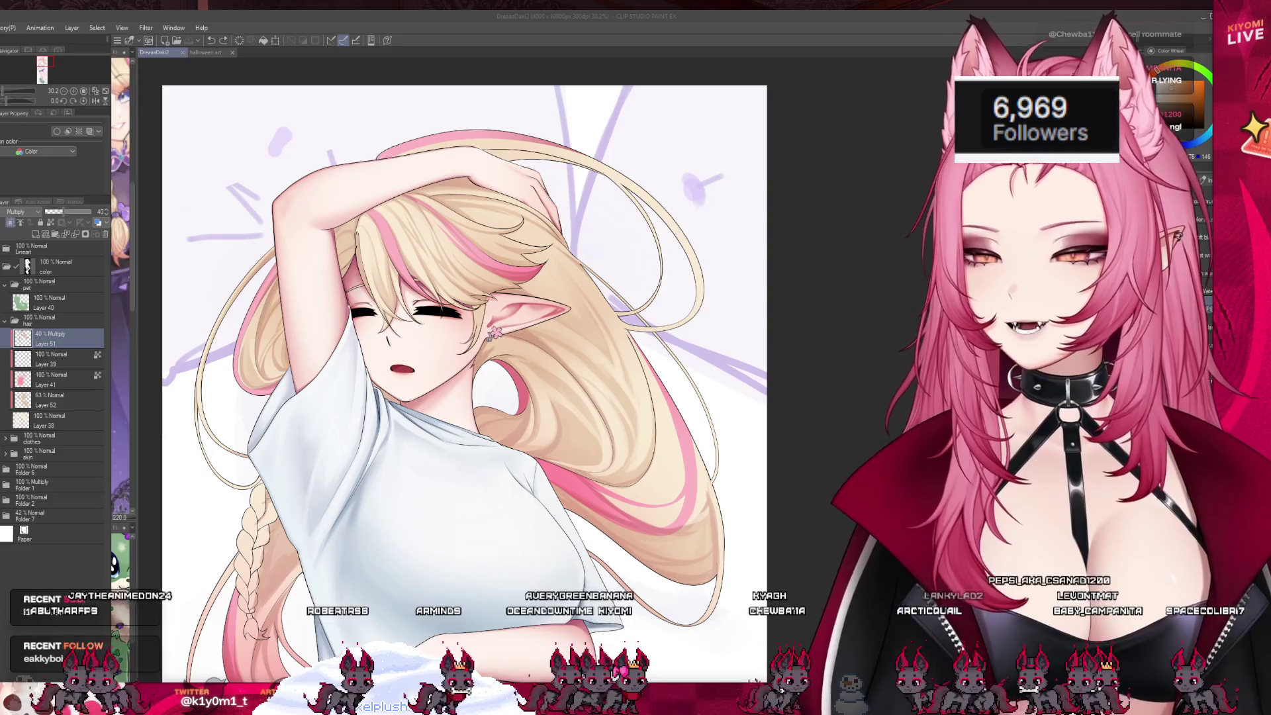
left_click(639, 285)
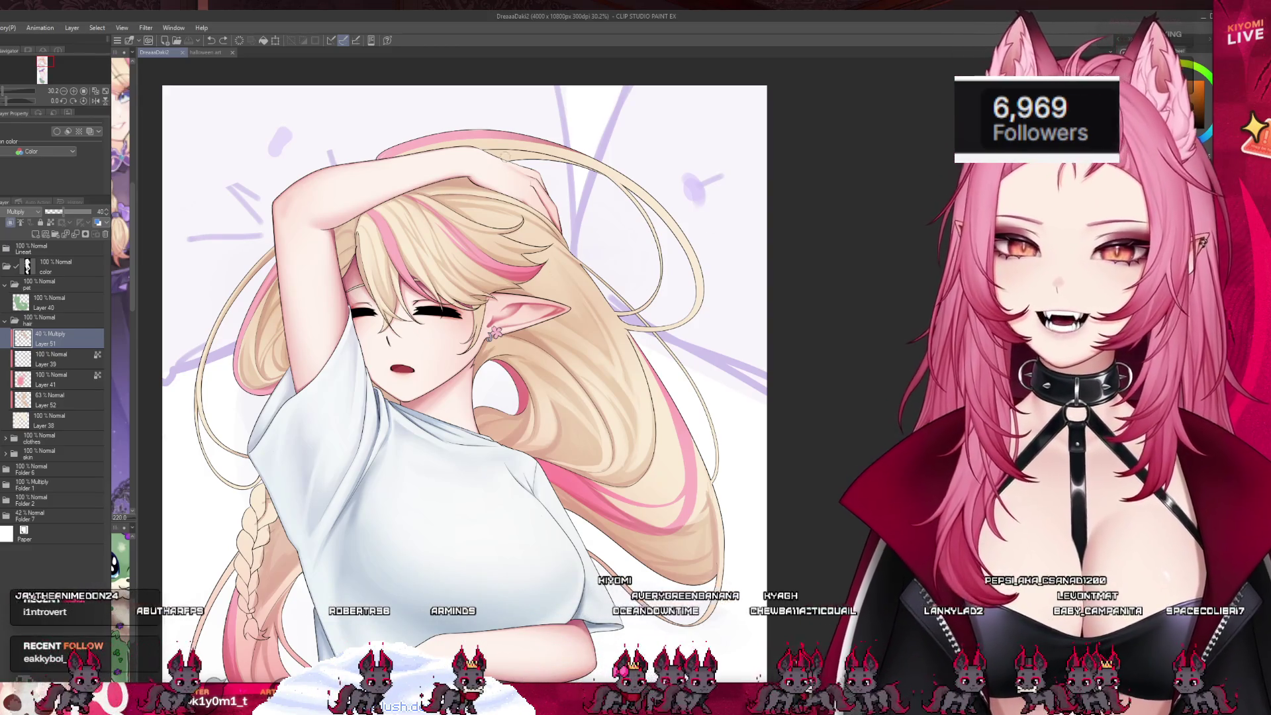
scroll(489, 129, "down", 3)
scroll(647, 248, "up", 4)
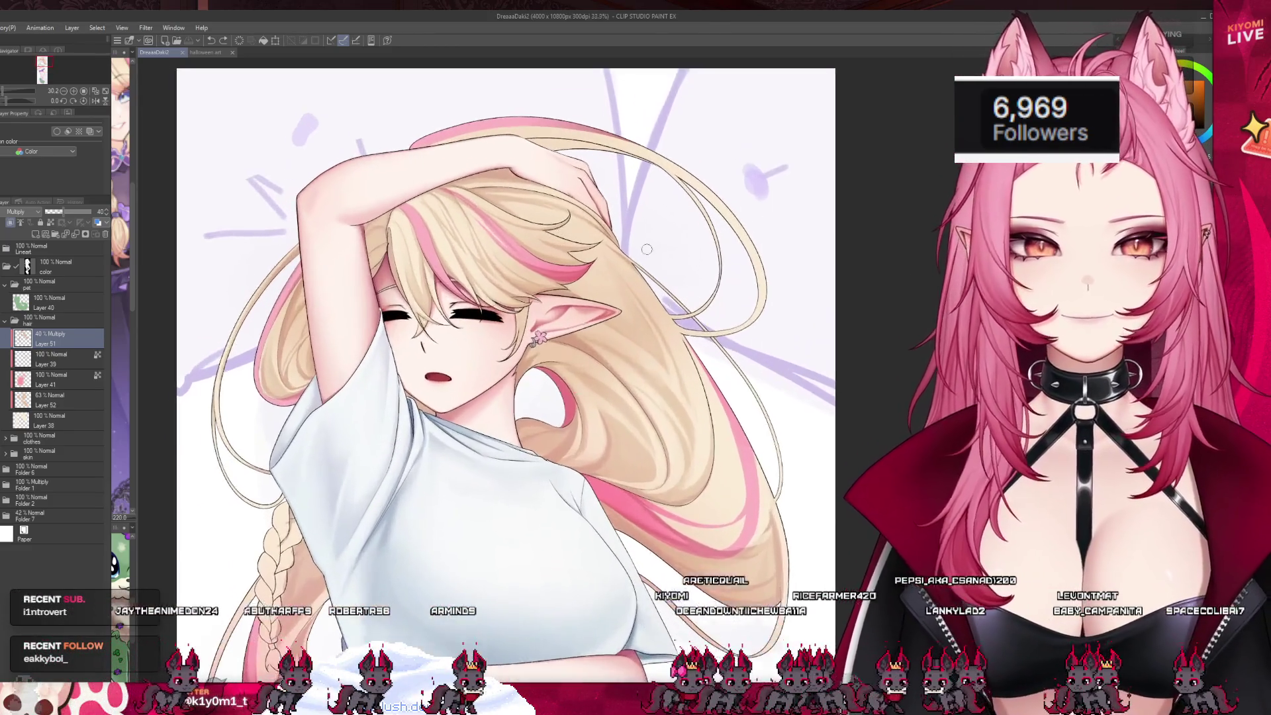
scroll(647, 249, "up", 3)
mouse_move(563, 117)
left_mouse_down()
mouse_move(526, 146)
mouse_move(559, 324)
left_mouse_up()
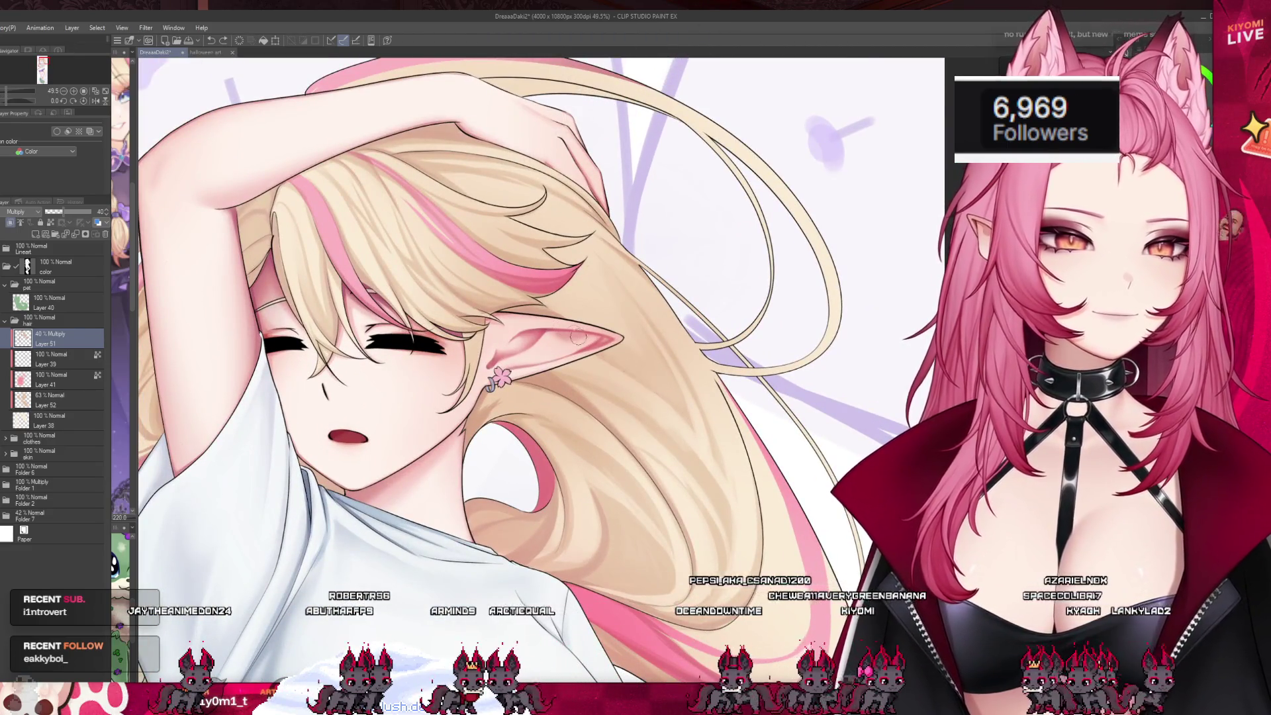
key("ctrl+z")
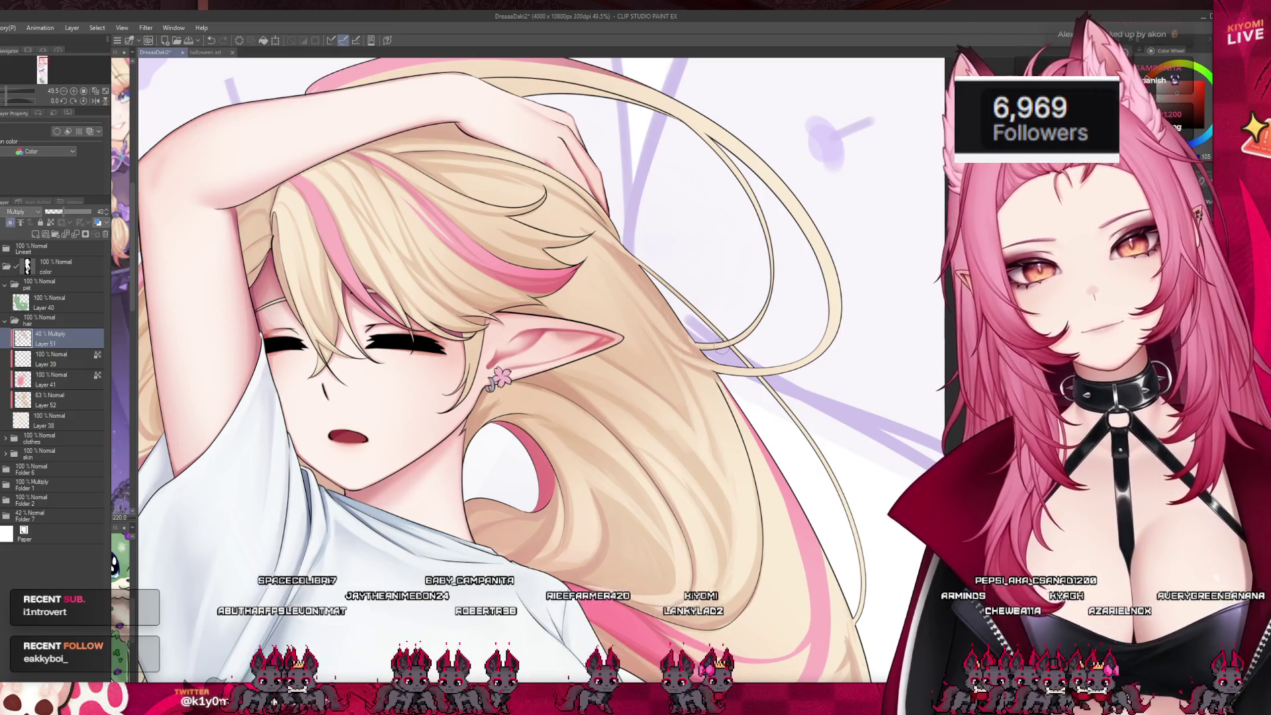
scroll(660, 365, "down", 2)
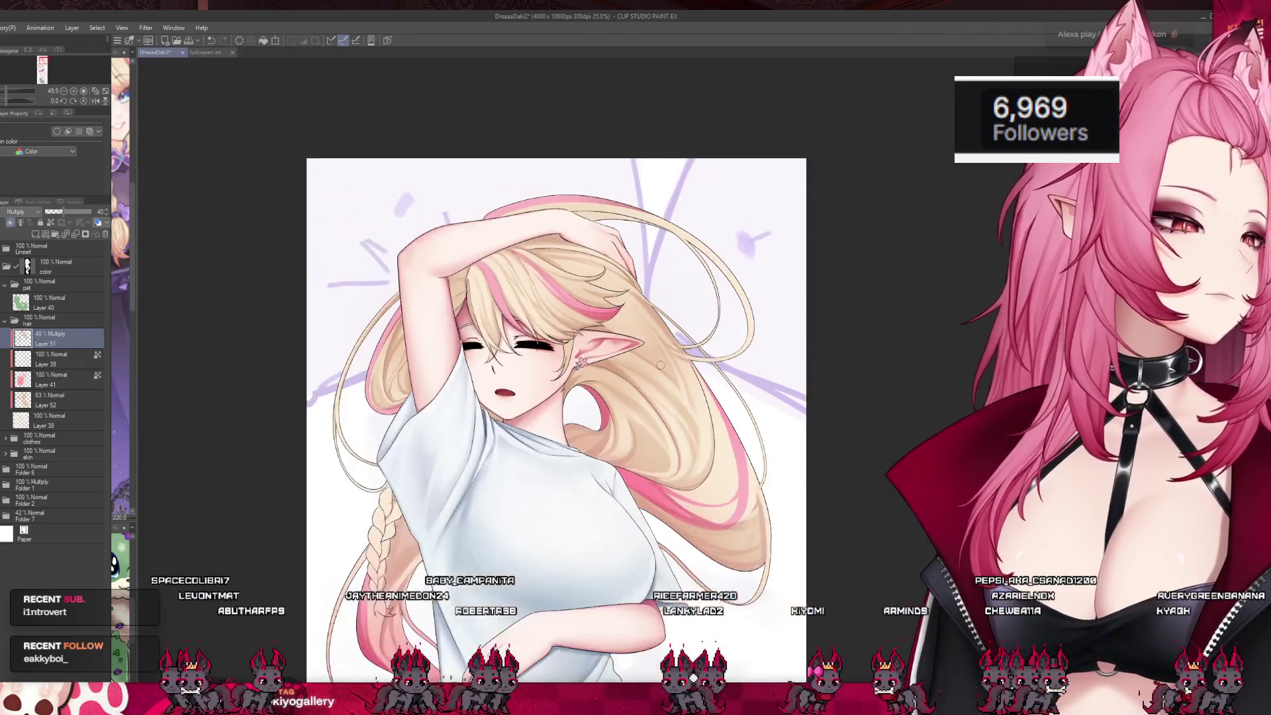
- Undo the most recent subtle hair-shading stroke with Ctrl+Z
scroll(660, 365, "down", 1)
scroll(688, 350, "up", 4)
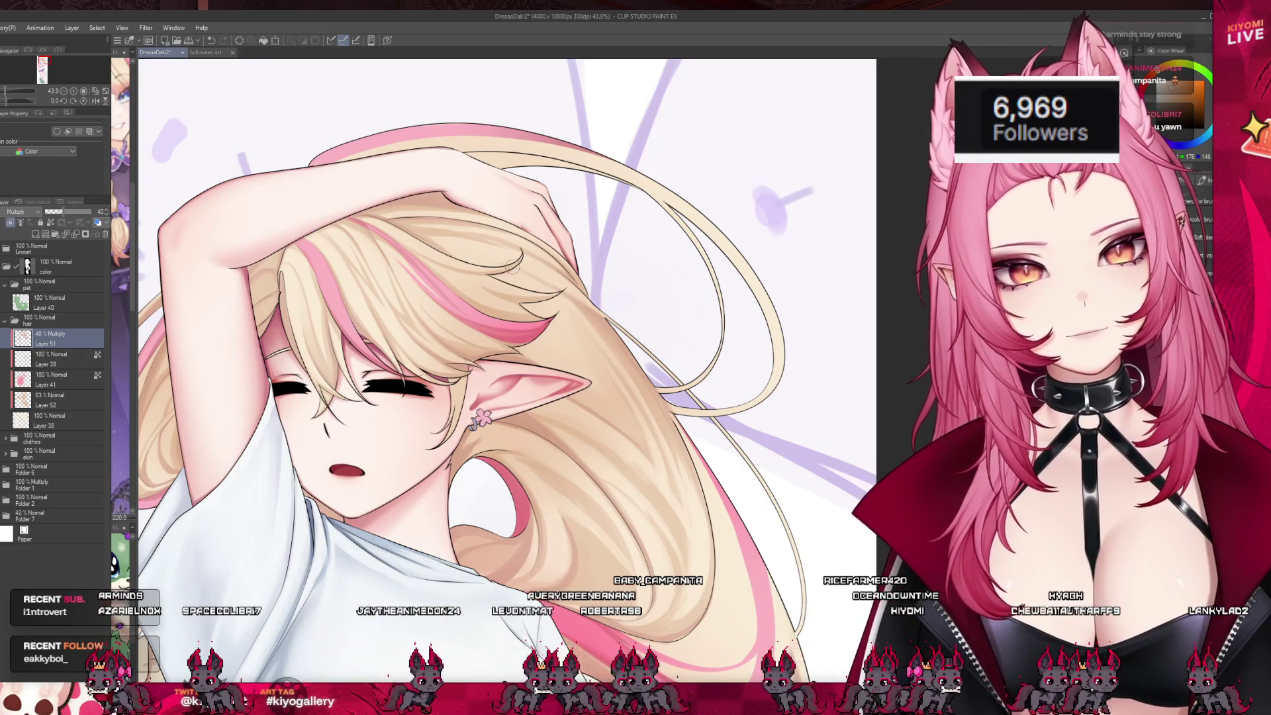
key("ctrl+z")
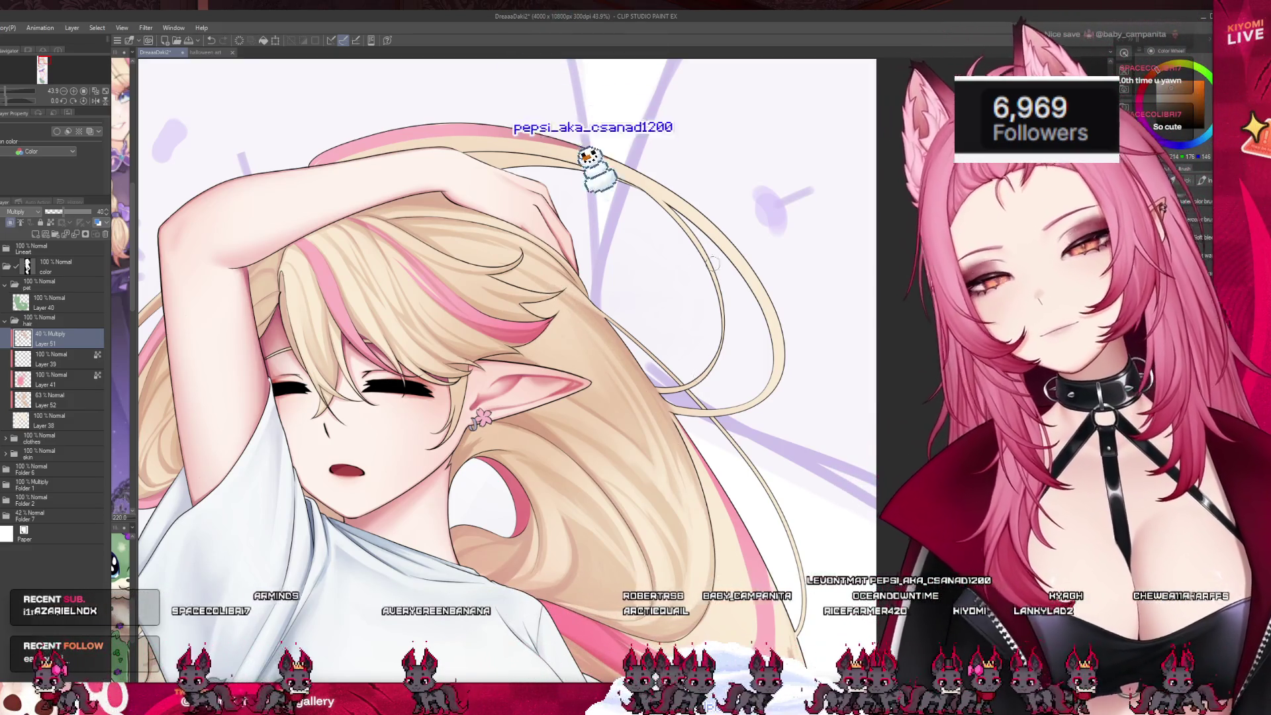
scroll(699, 375, "down", 4)
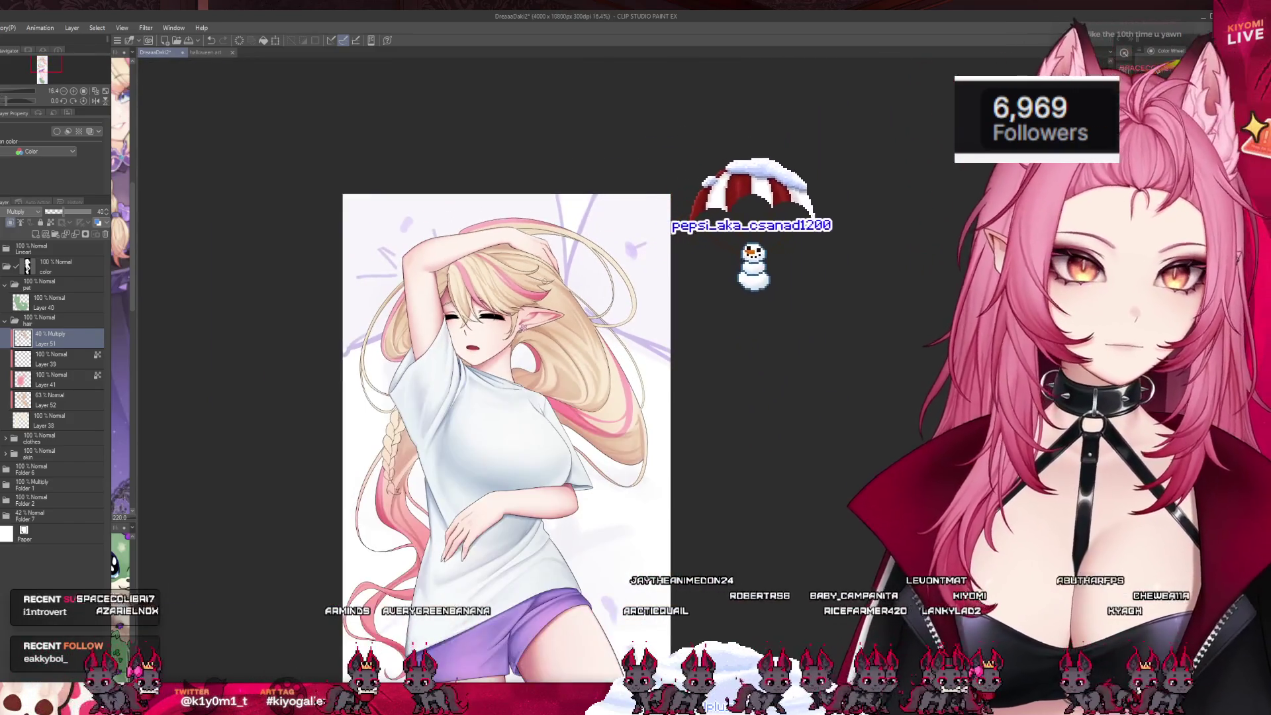
- Save the DreaaaDaki2 file with Ctrl+S
scroll(544, 281, "up", 3)
key("ctrl+s")
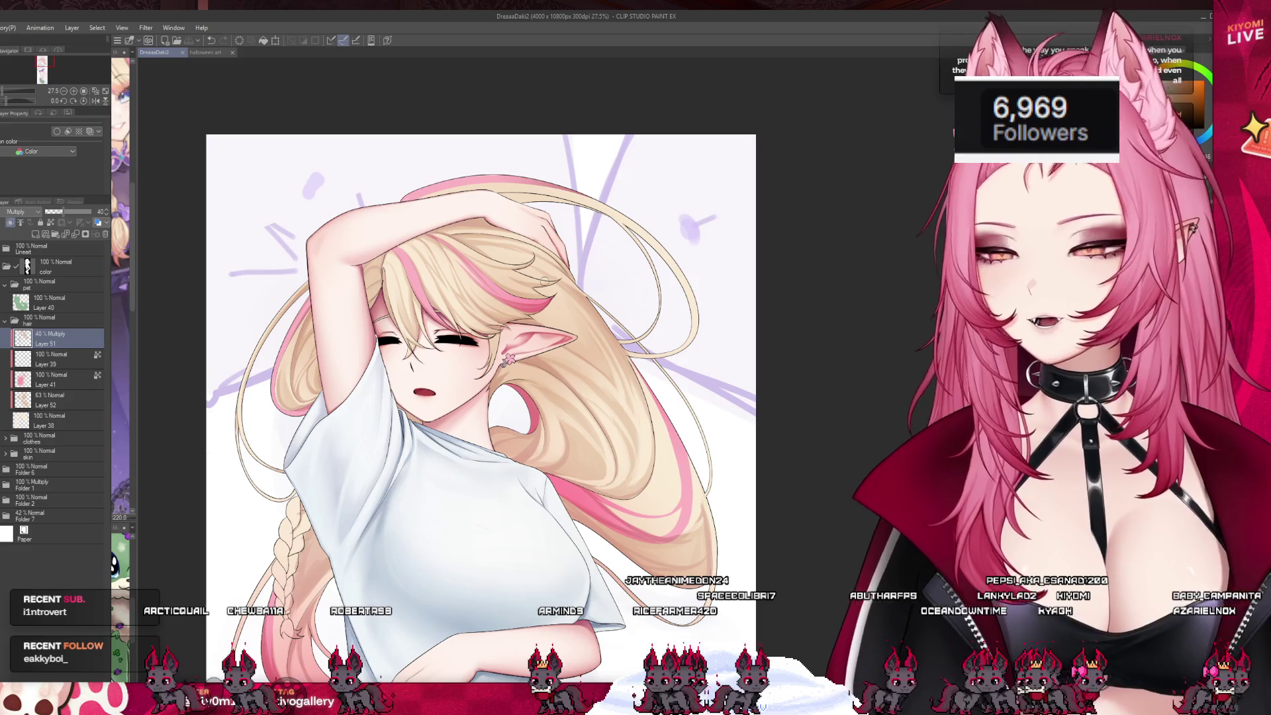
scroll(545, 281, "up", 3)
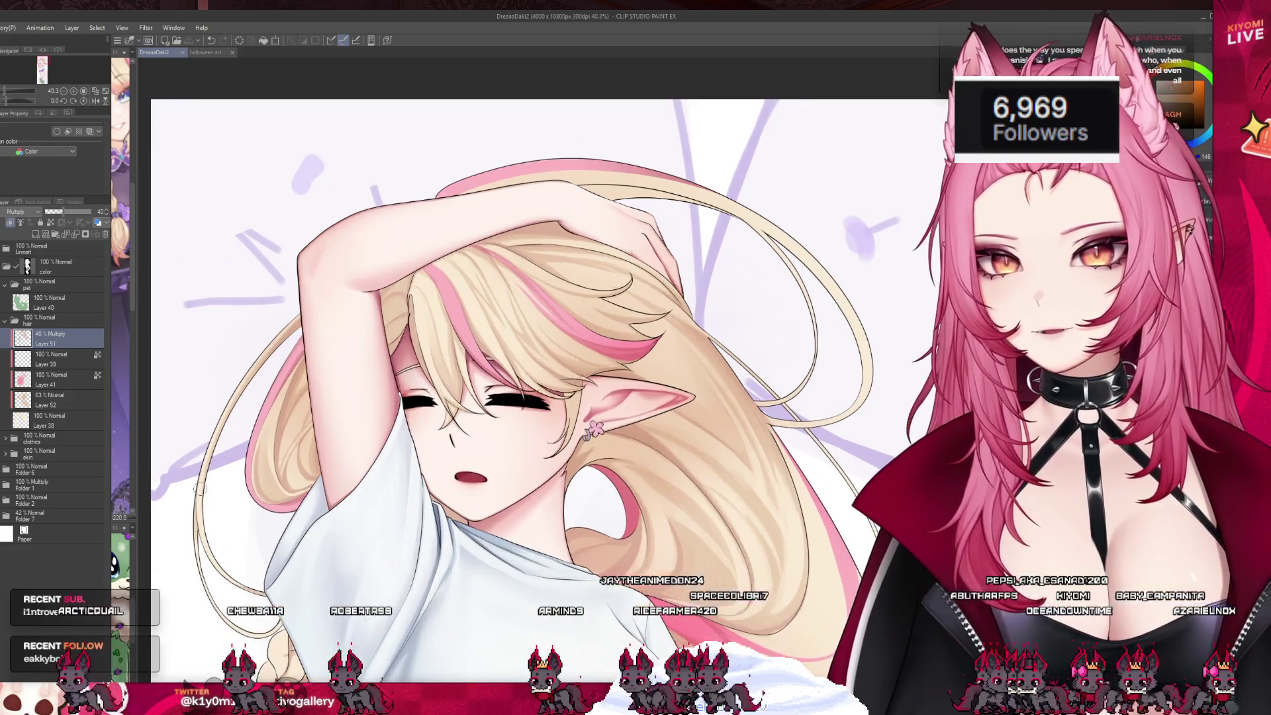
- Brush extra shading onto the blonde hair and re-centre the view on it
left_click_drag(404, 286, 400, 296)
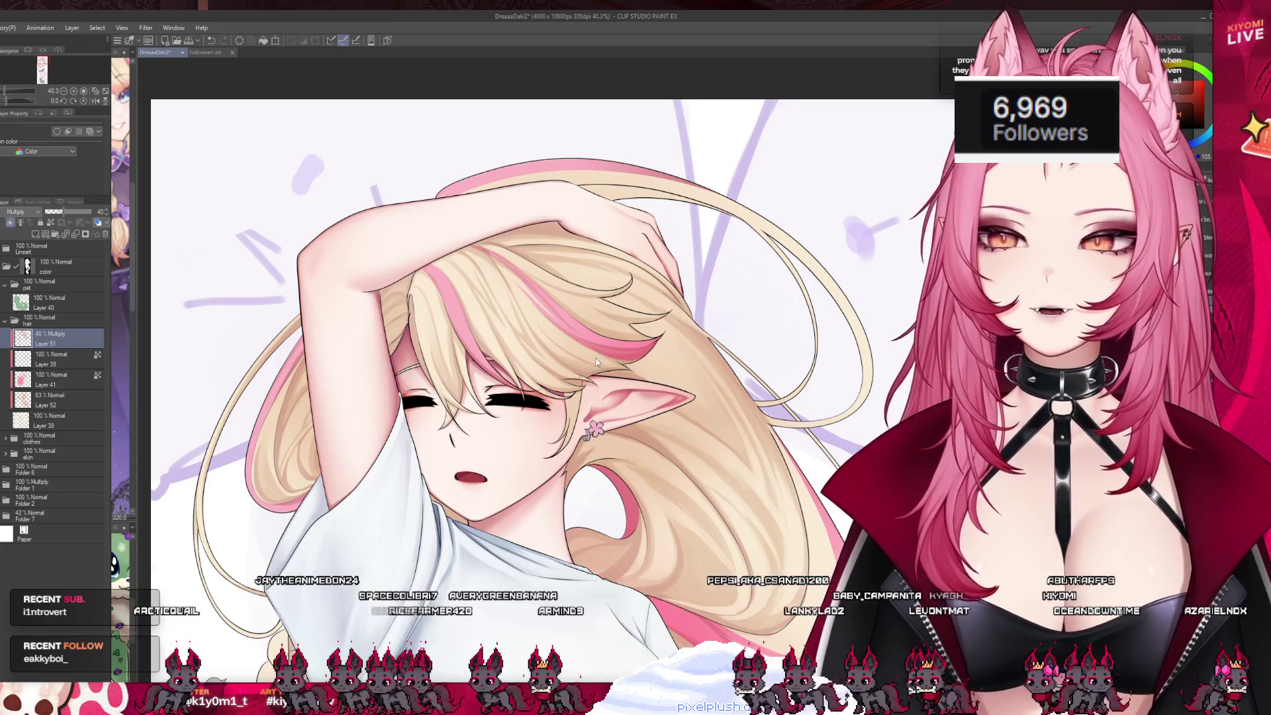
left_click_drag(595, 362, 544, 342)
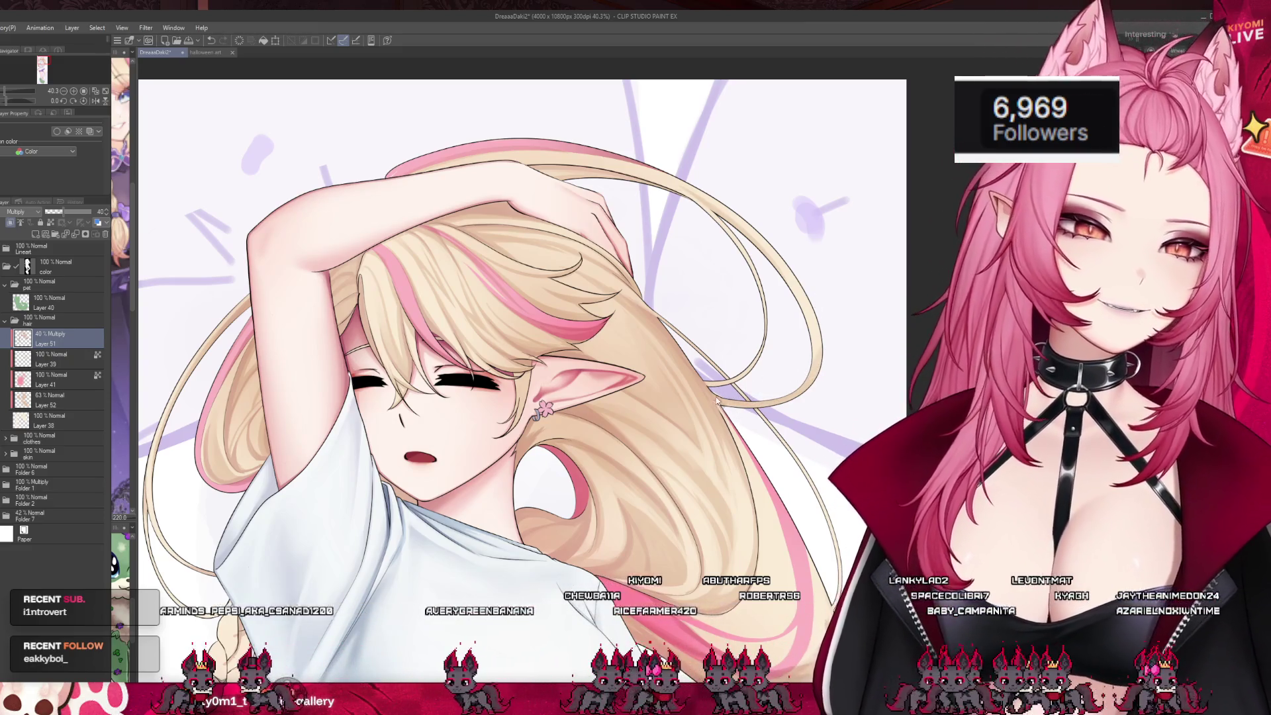
scroll(792, 397, "down", 5)
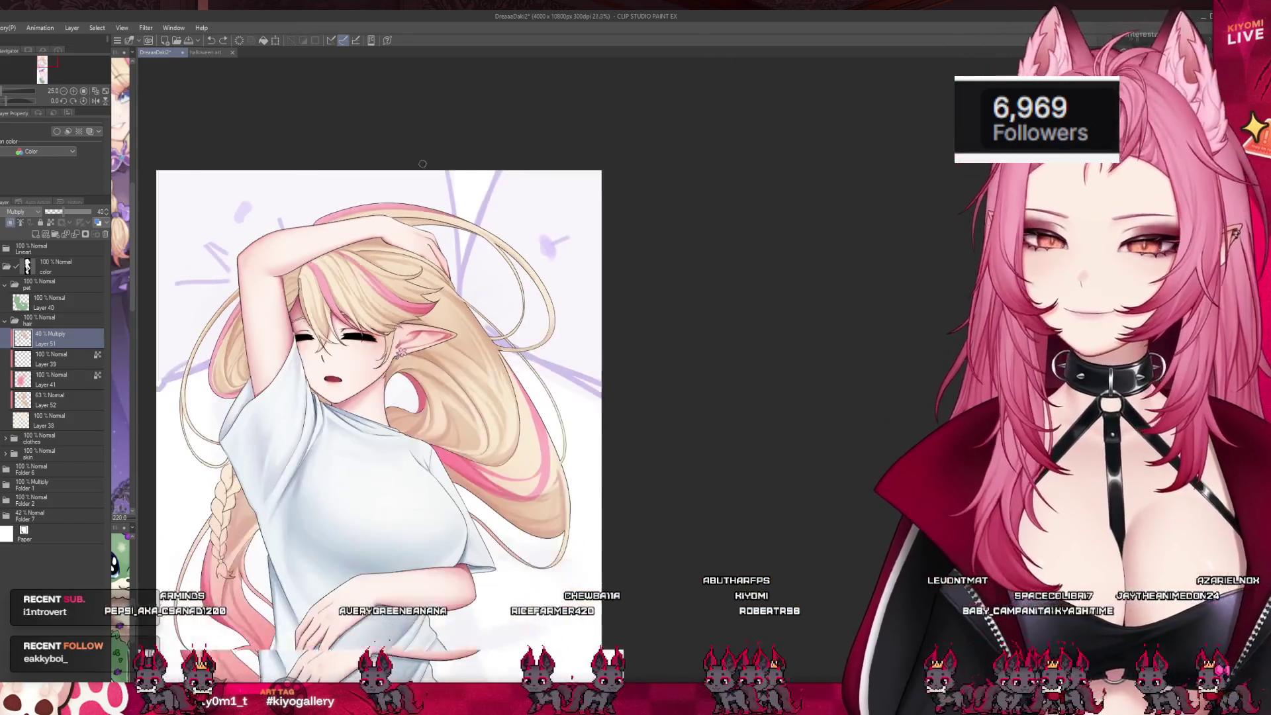
scroll(496, 347, "up", 2)
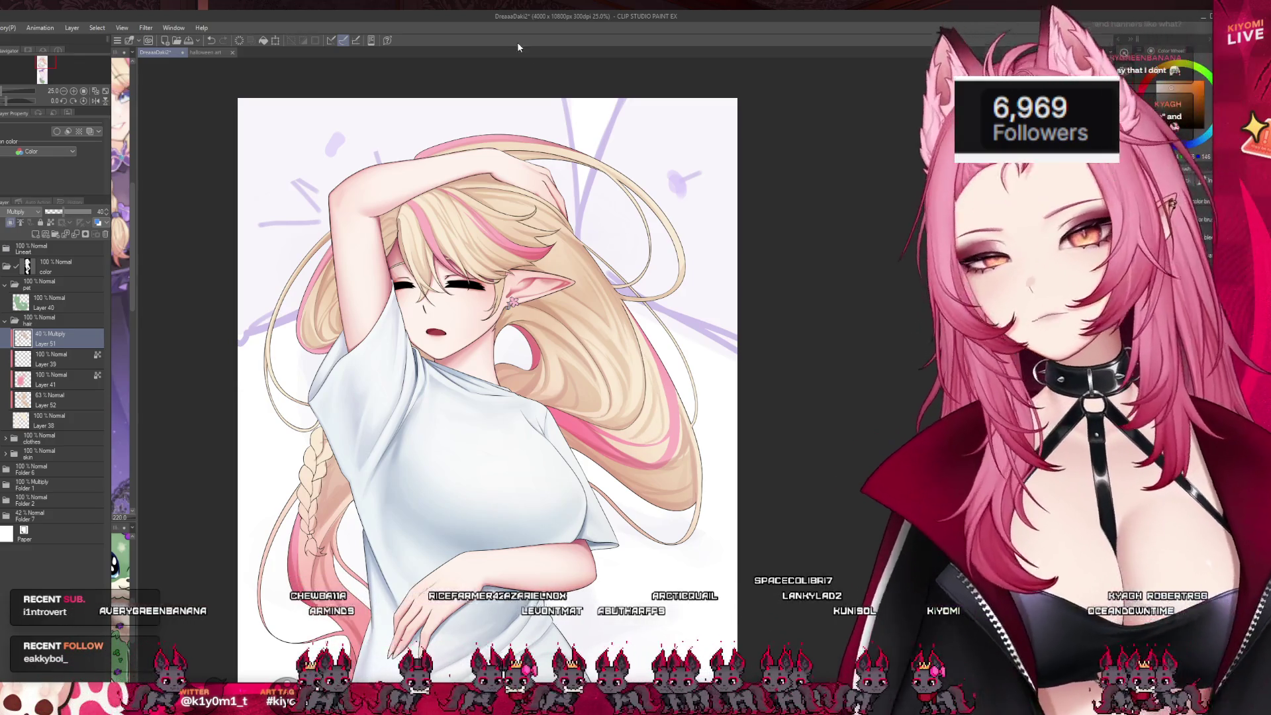
- Zoom out to show the whole character down to the purple shorts
key("ctrl+minus")
key("ctrl+minus")
key("ctrl+minus")
scroll(512, 269, "up", 3)
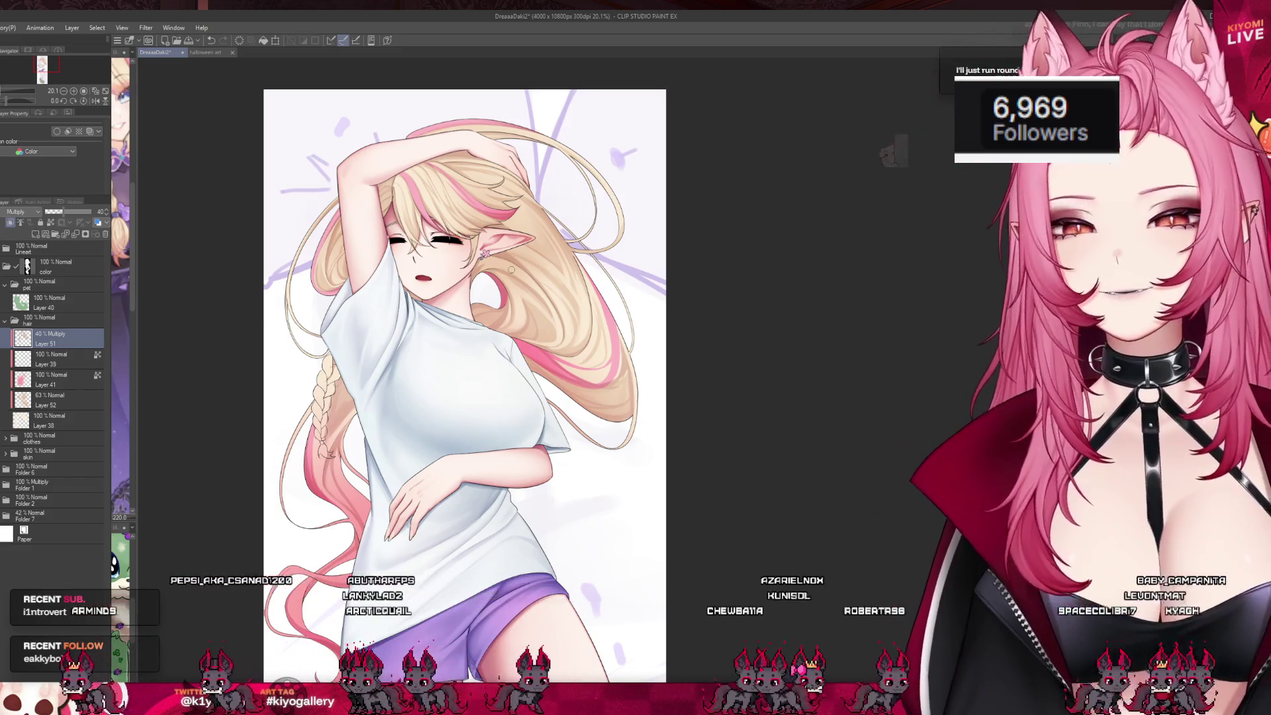
scroll(348, 394, "up", 1)
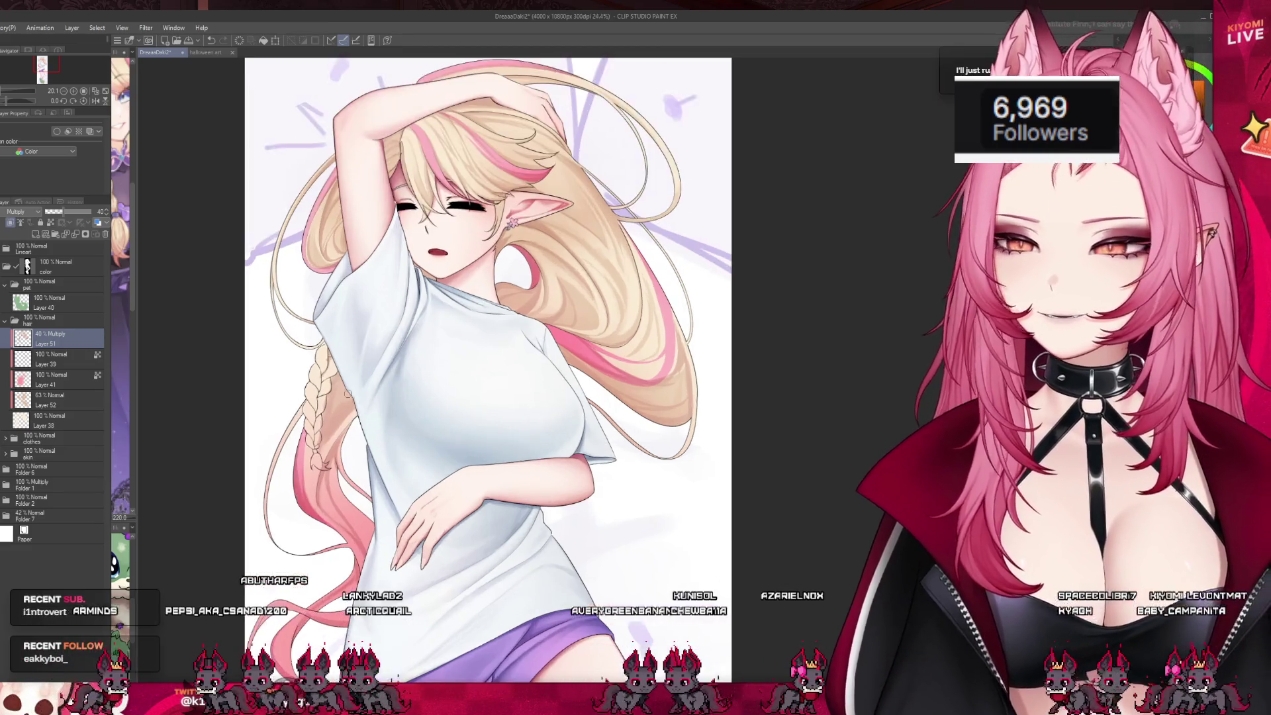
scroll(348, 395, "up", 2)
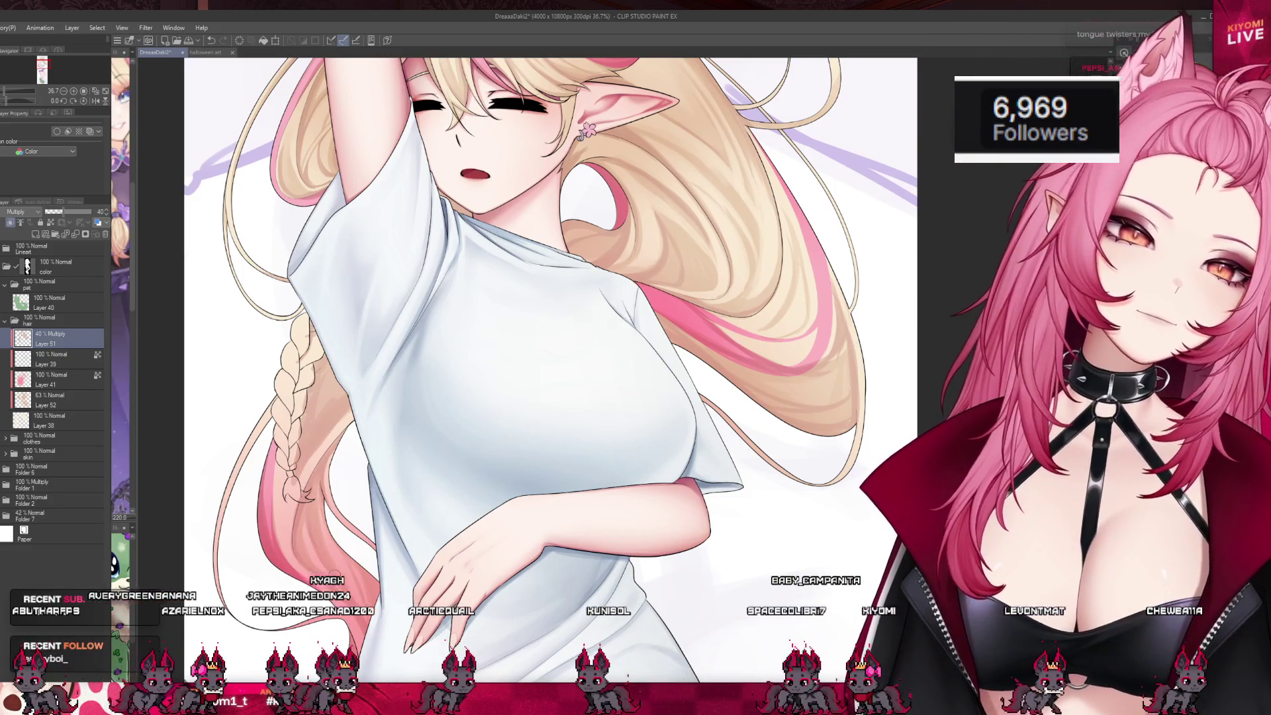
- Lightly darken the skin and area just left of the white T-shirt
scroll(355, 235, "down", 2)
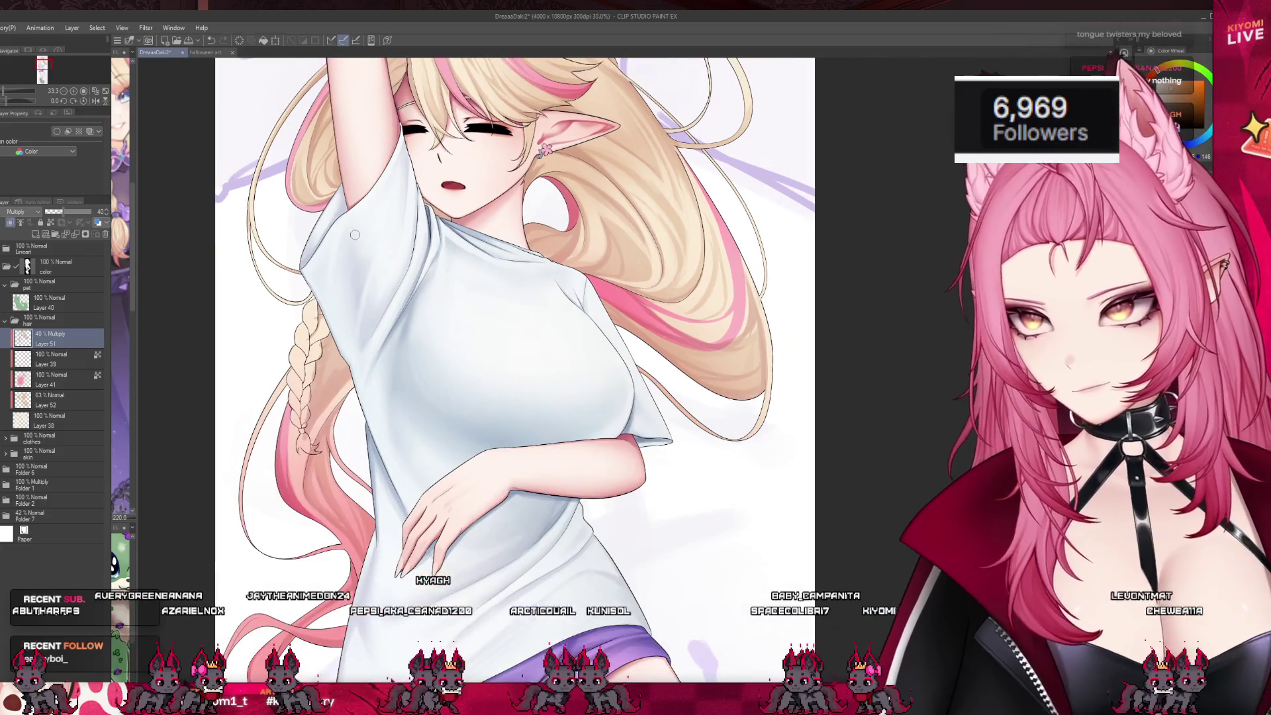
scroll(243, 312, "up", 3)
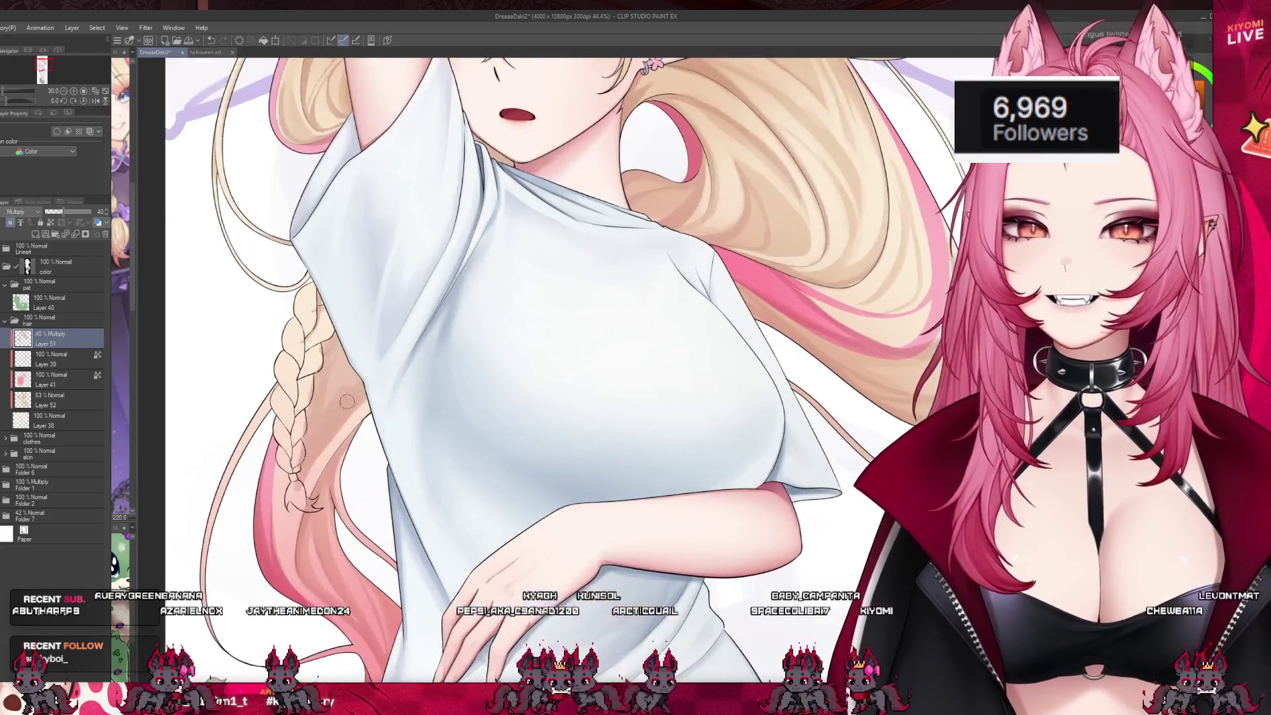
scroll(243, 311, "up", 2)
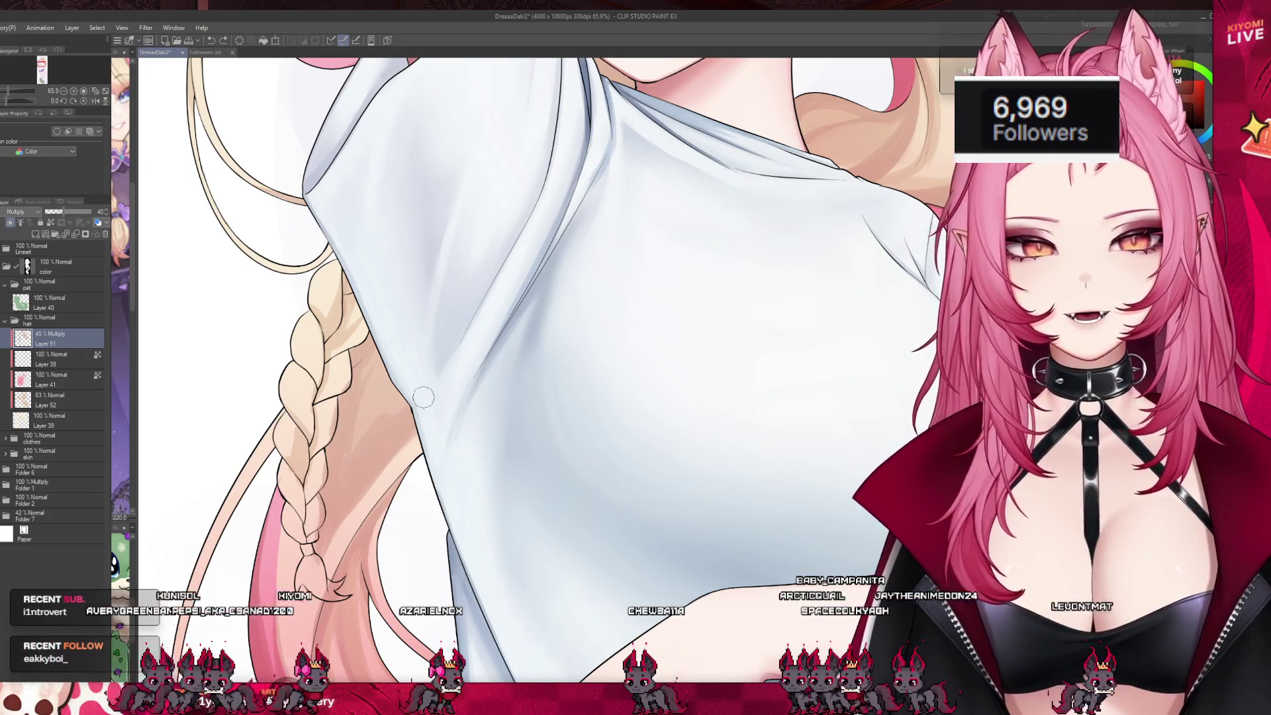
left_click_drag(440, 396, 371, 476)
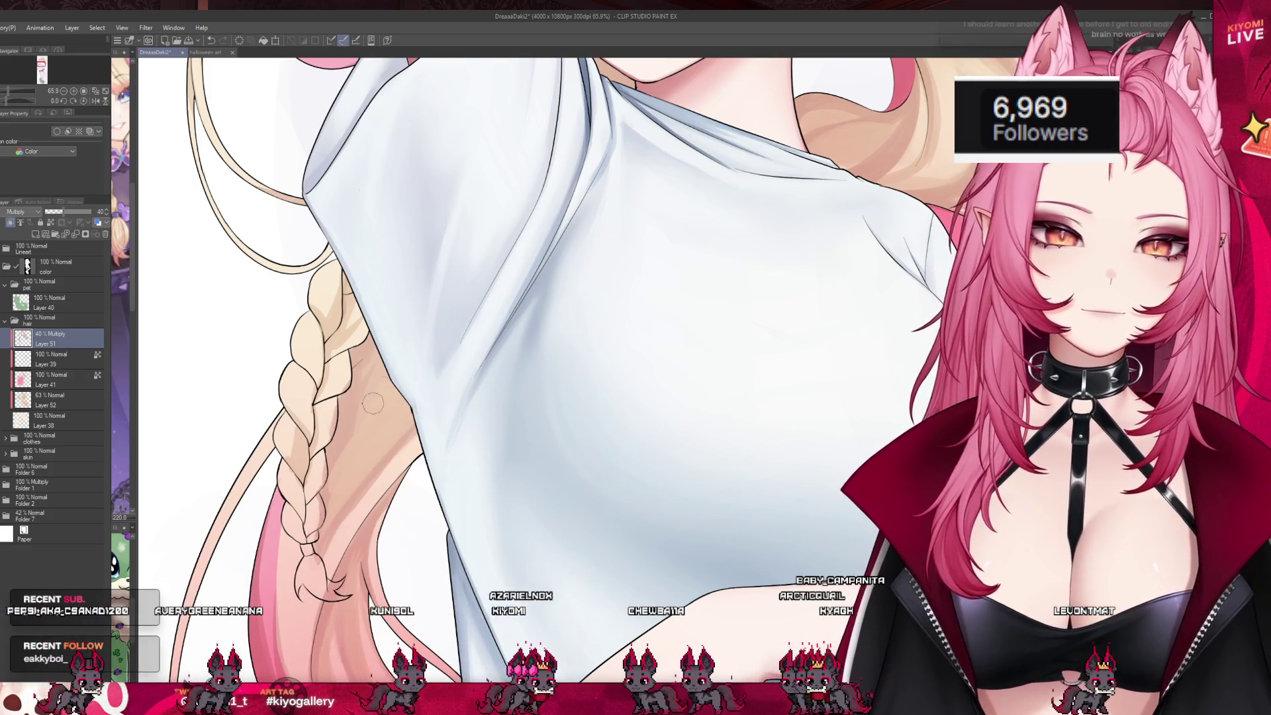
left_click_drag(336, 461, 387, 403)
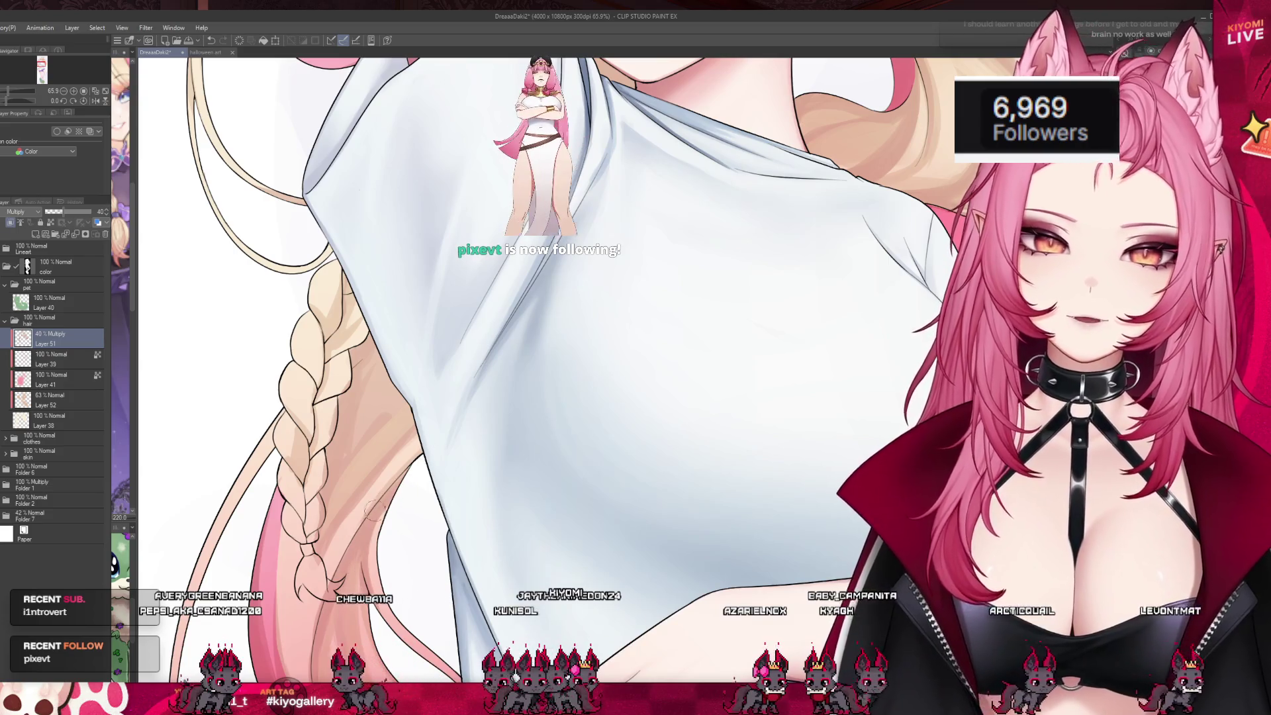
- Add a shadow stroke on the hair beside the braid, then zoom out to view the canvas
scroll(378, 258, "down", 2)
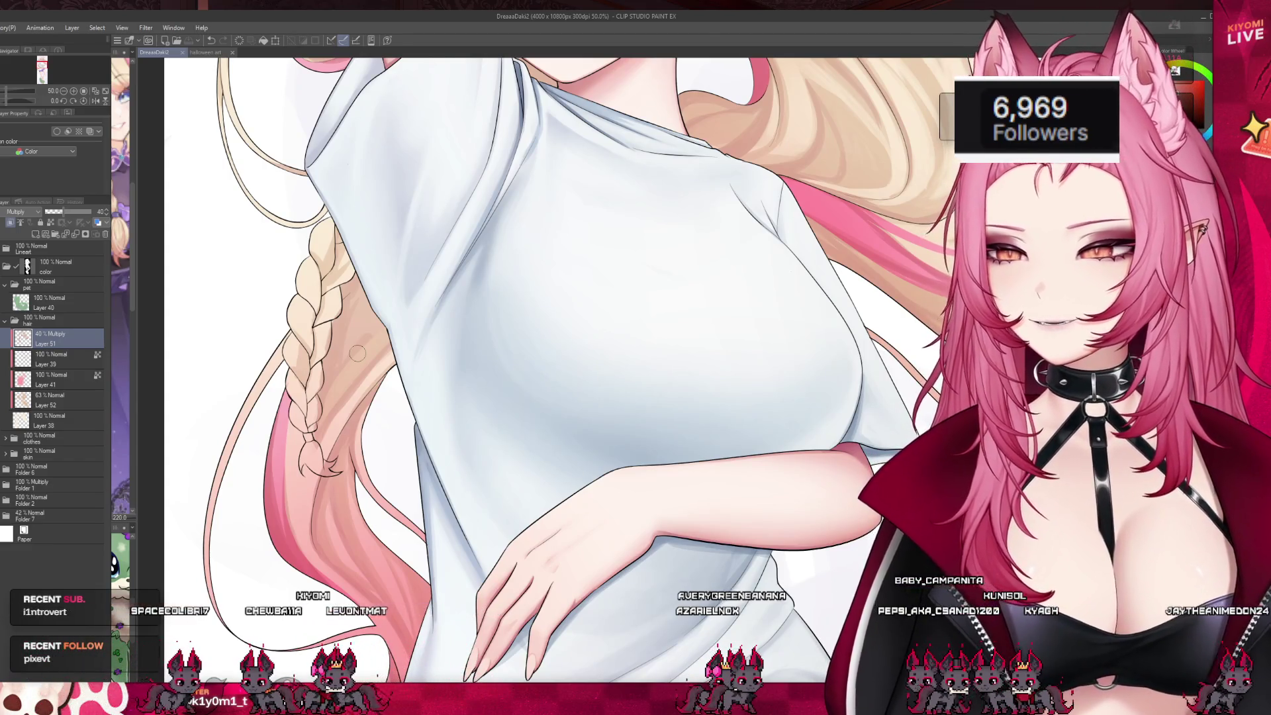
left_click_drag(345, 371, 314, 404)
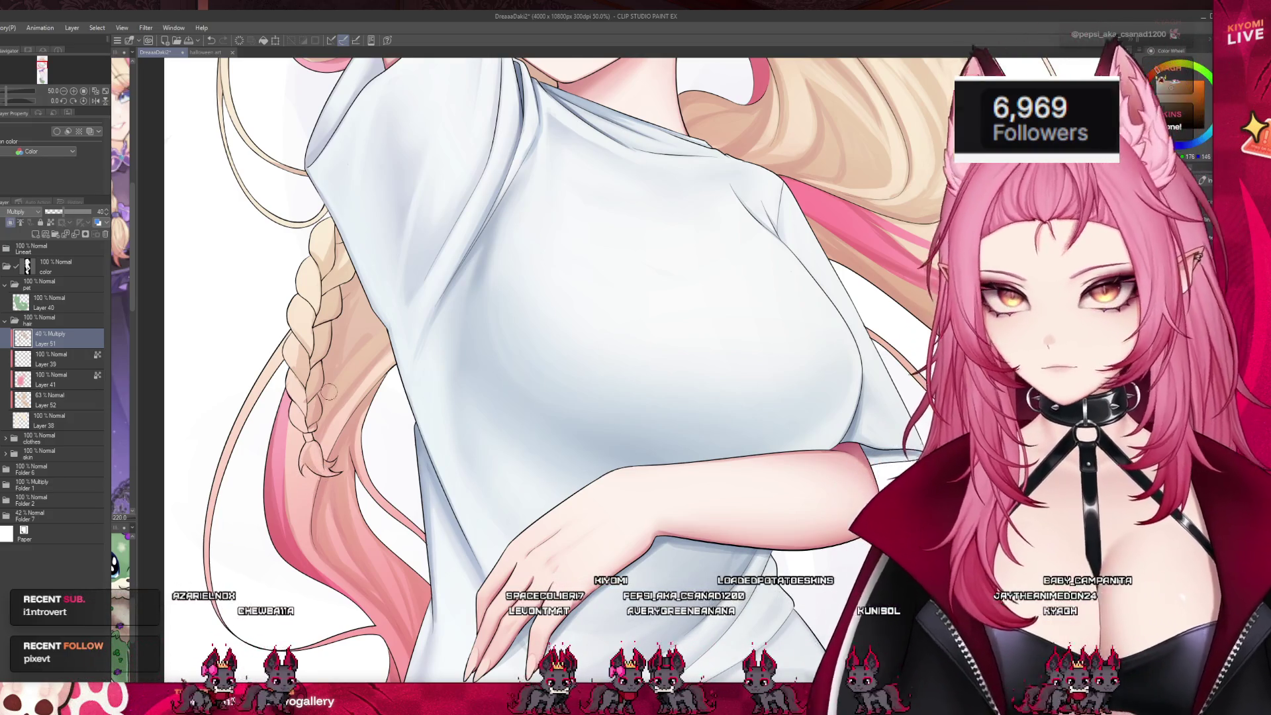
scroll(324, 403, "down", 5)
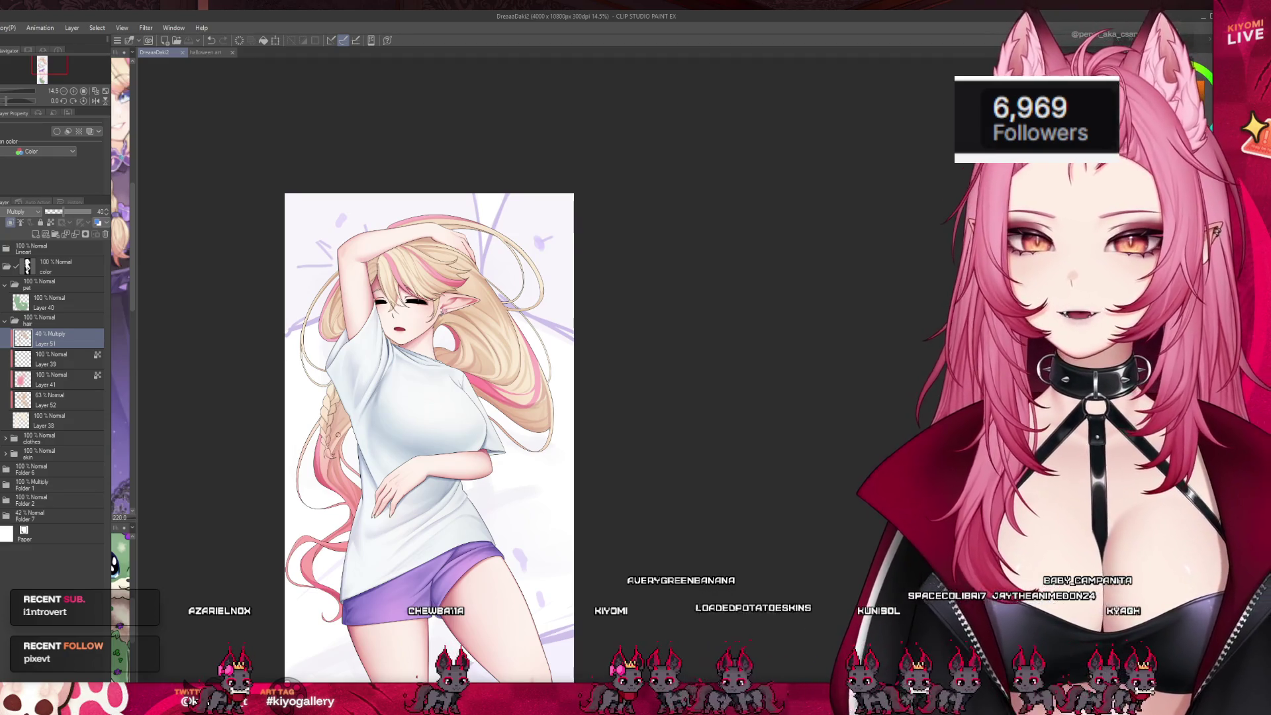
scroll(348, 437, "up", 5)
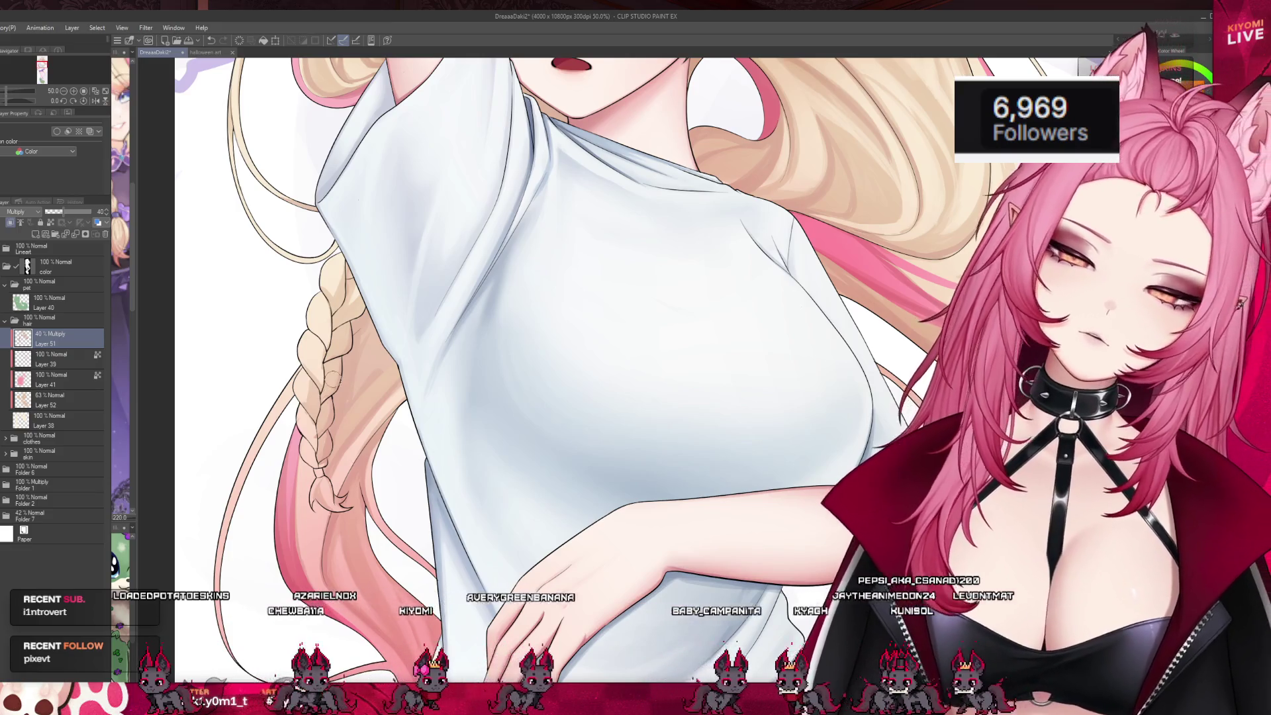
scroll(337, 378, "down", 6)
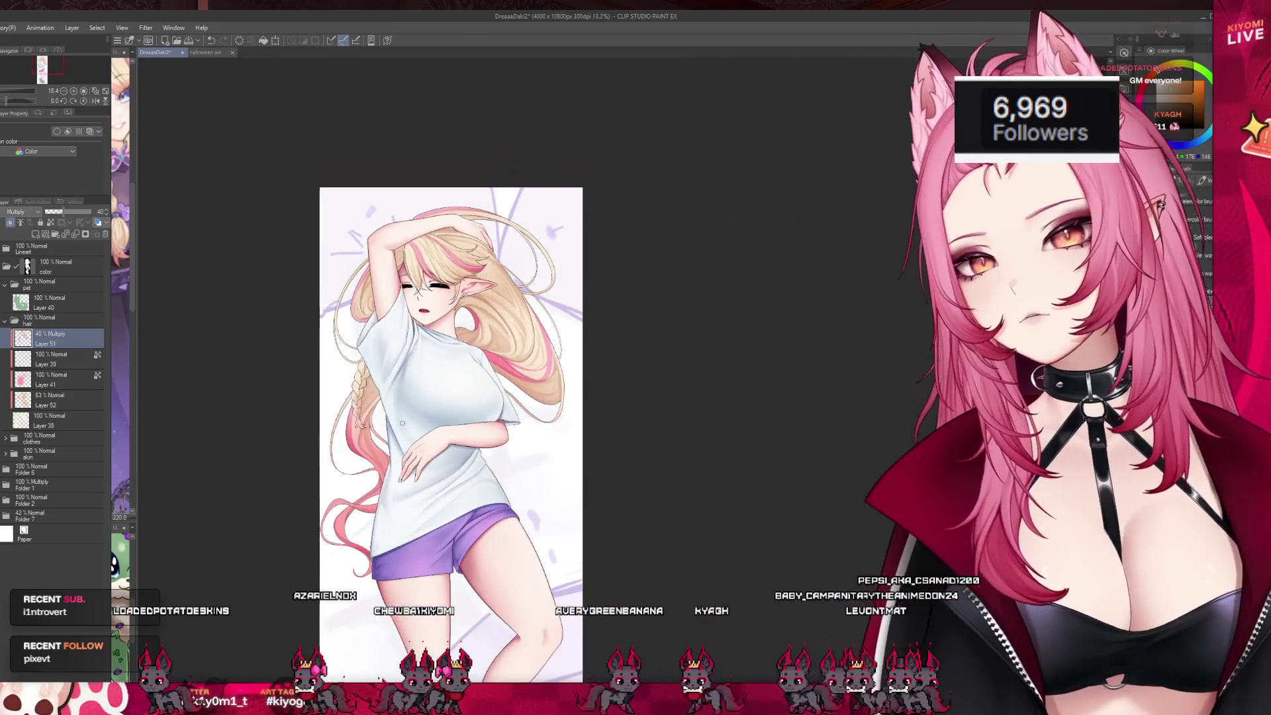
scroll(402, 422, "up", 1)
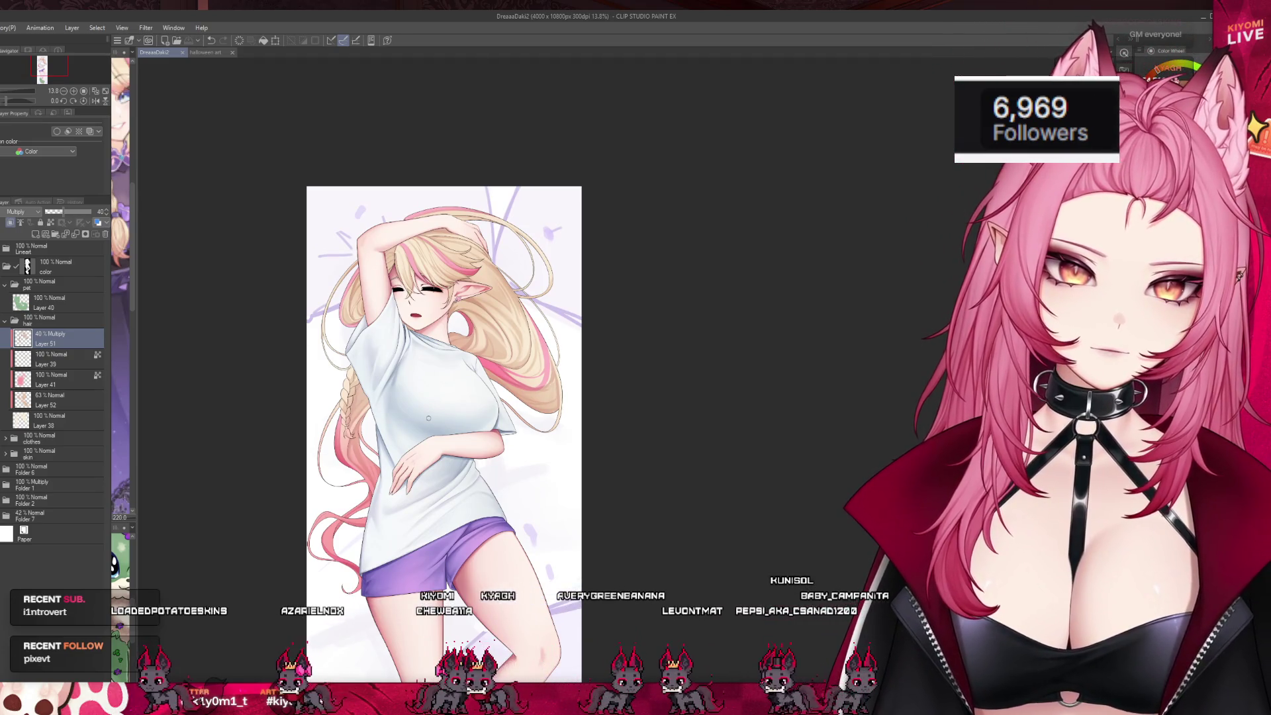
scroll(352, 362, "down", 3)
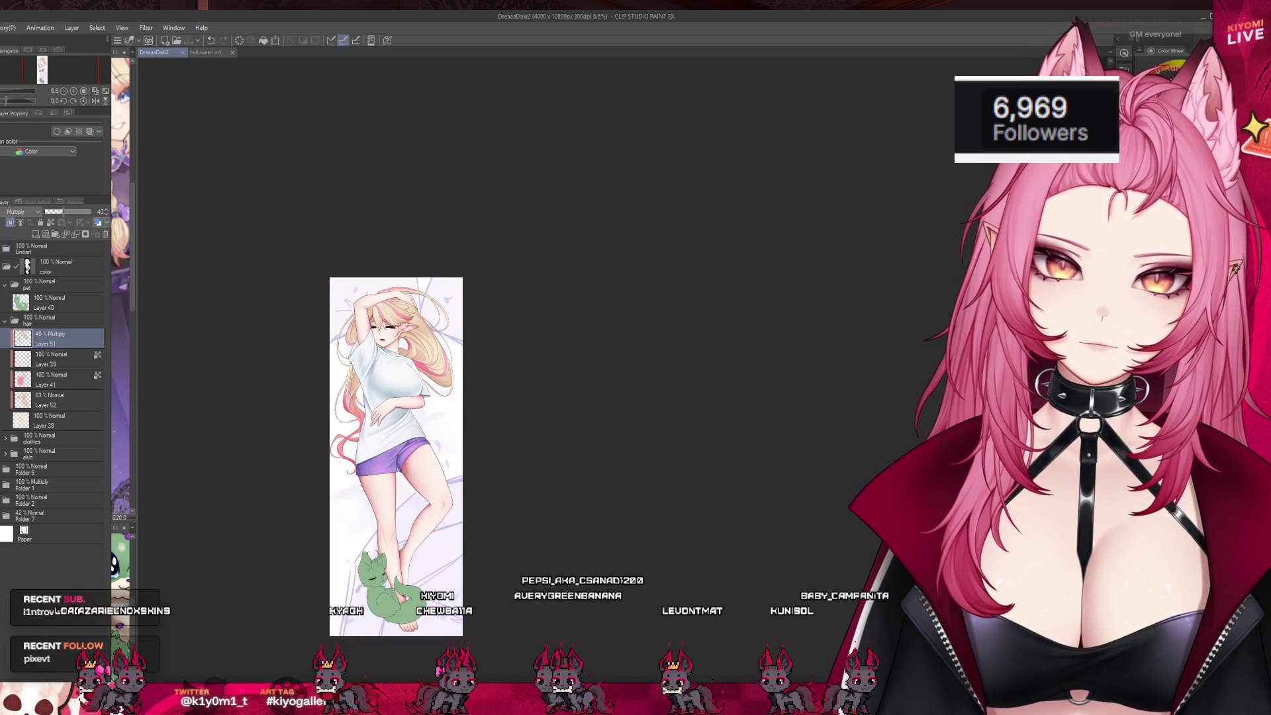
scroll(352, 442, "up", 3)
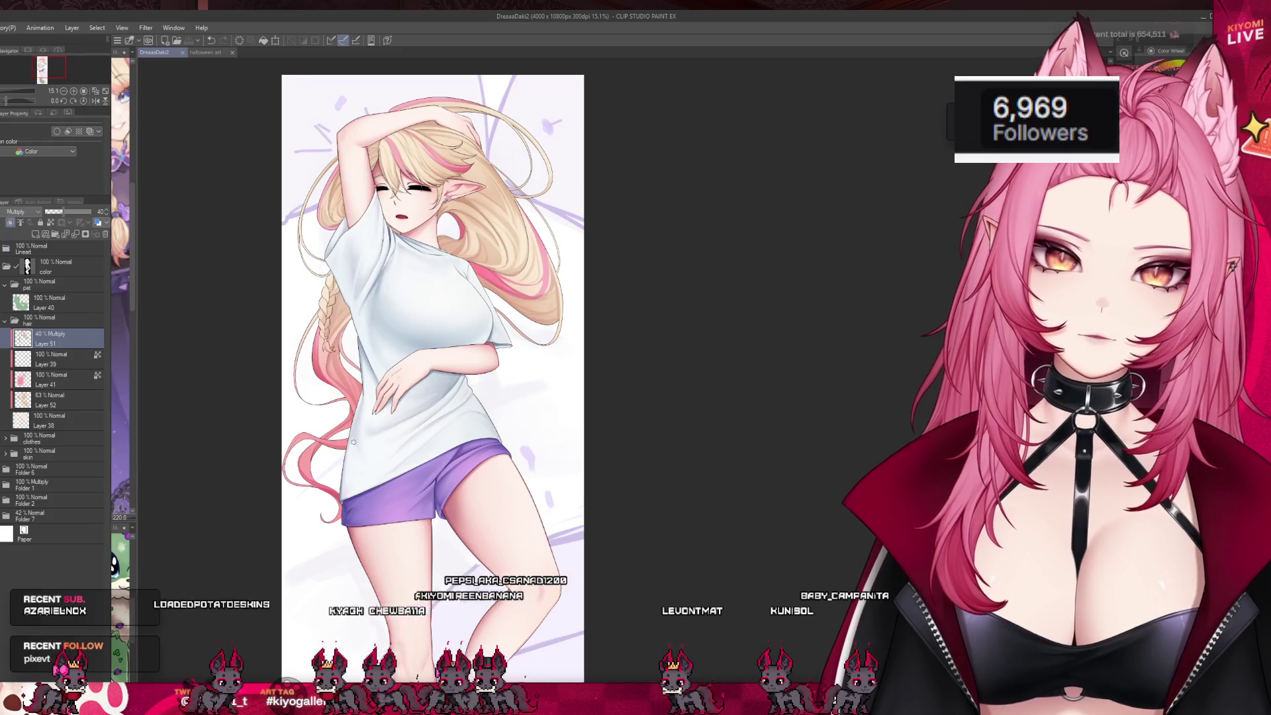
scroll(353, 442, "up", 5)
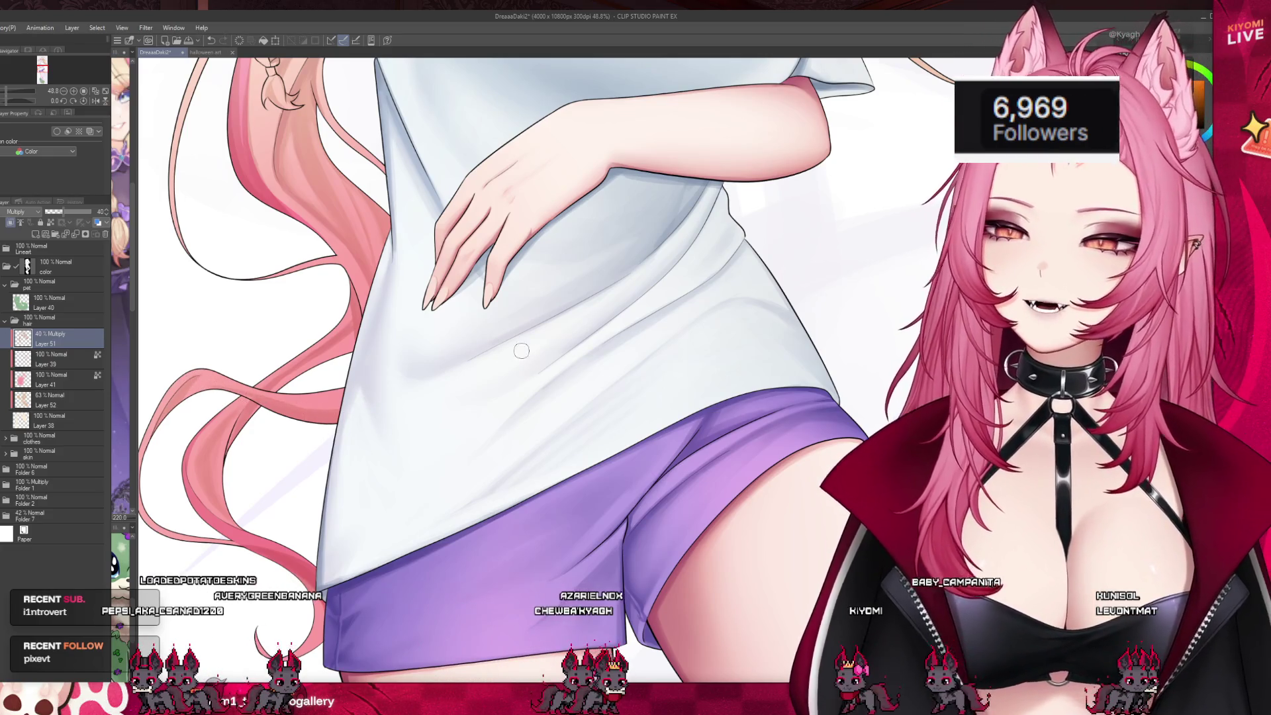
- Expand the Lineart folder in the Layer panel to show its hair, clothes and skin layers
scroll(518, 351, "up", 2)
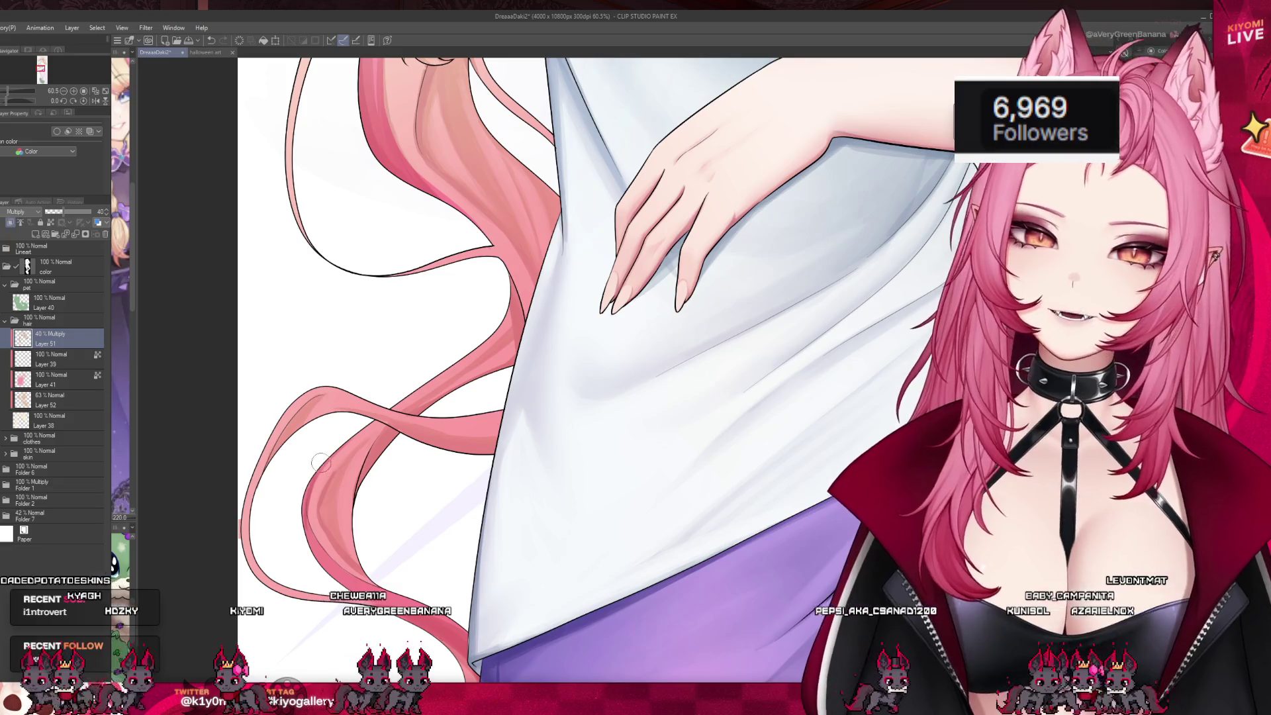
left_click(5, 249)
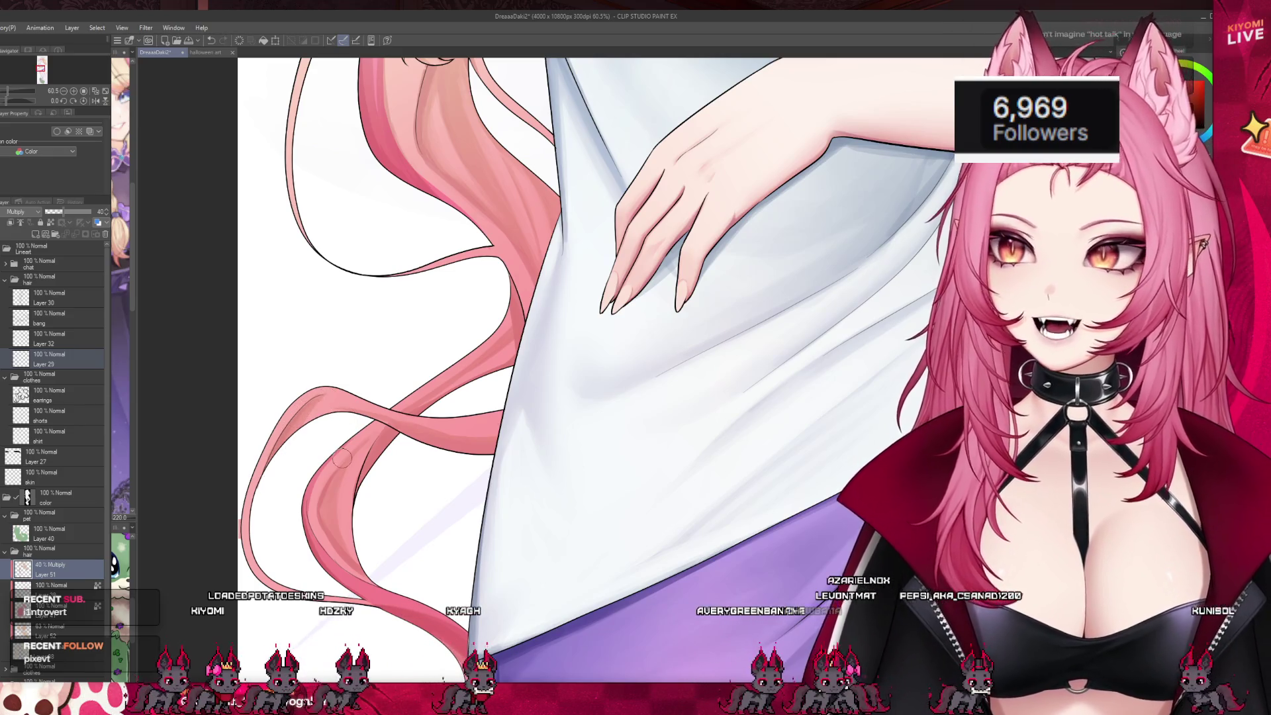
scroll(343, 457, "down", 10)
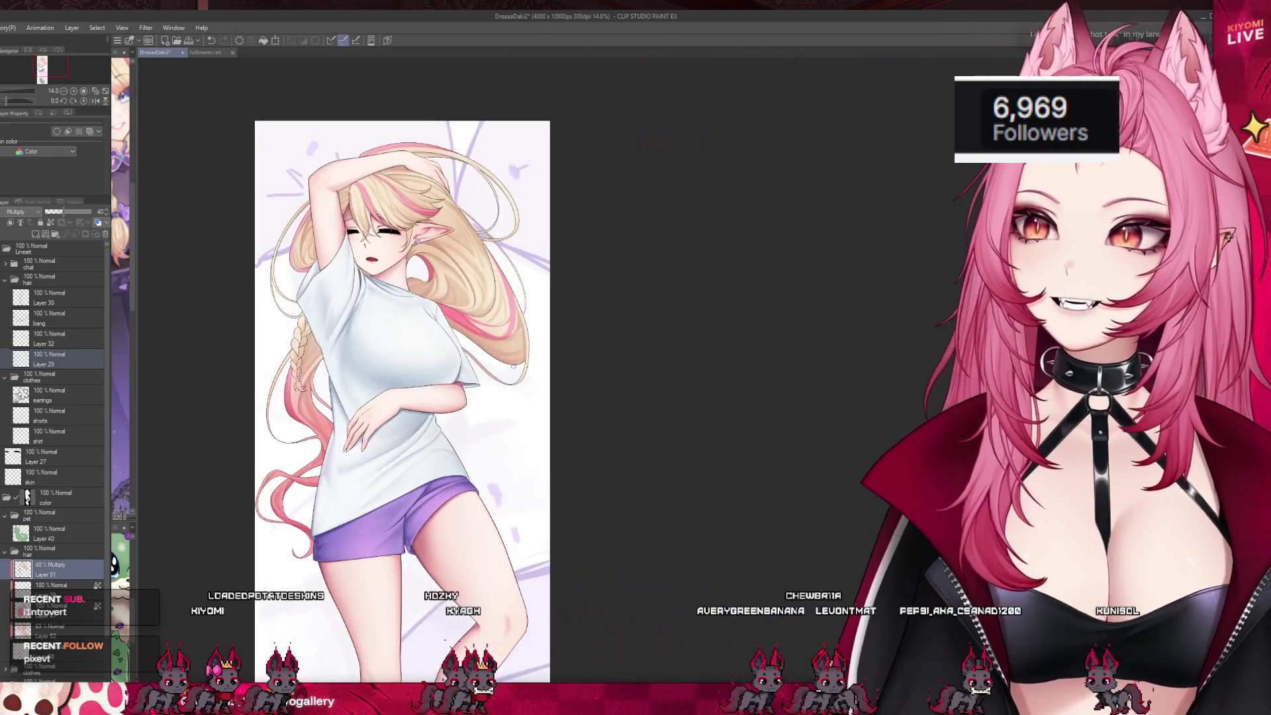
scroll(507, 370, "up", 2)
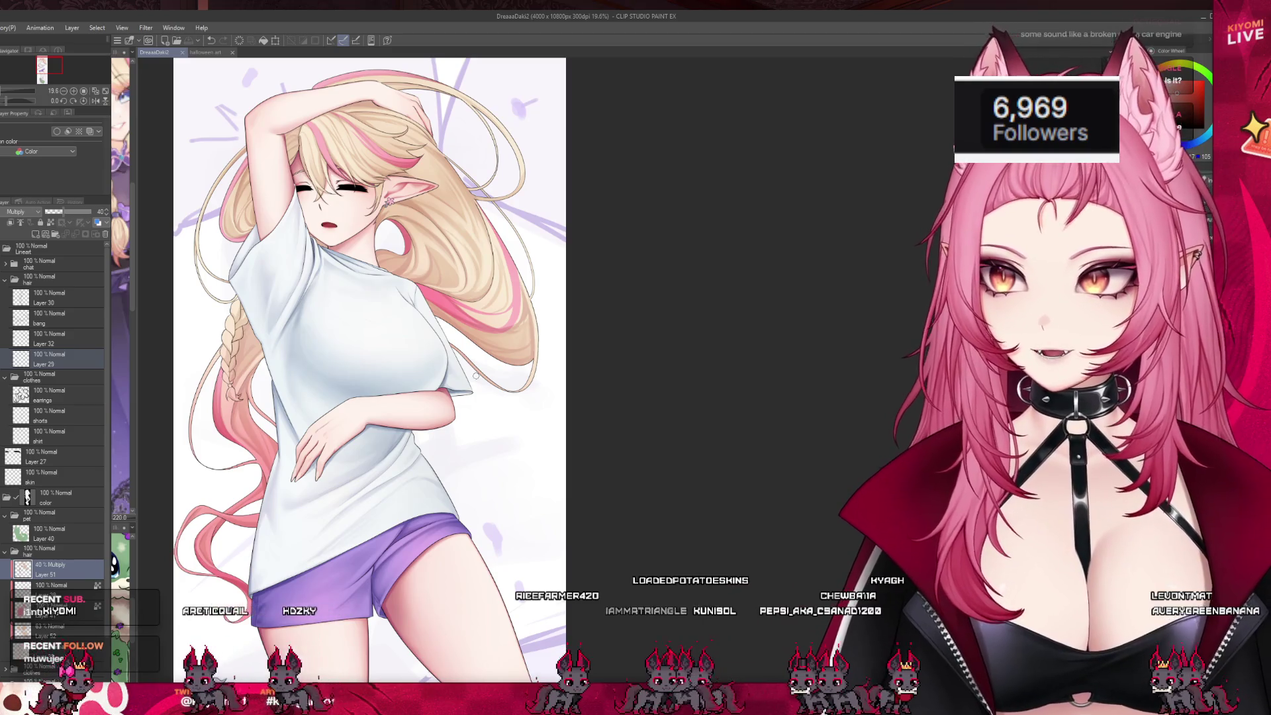
scroll(360, 516, "down", 1)
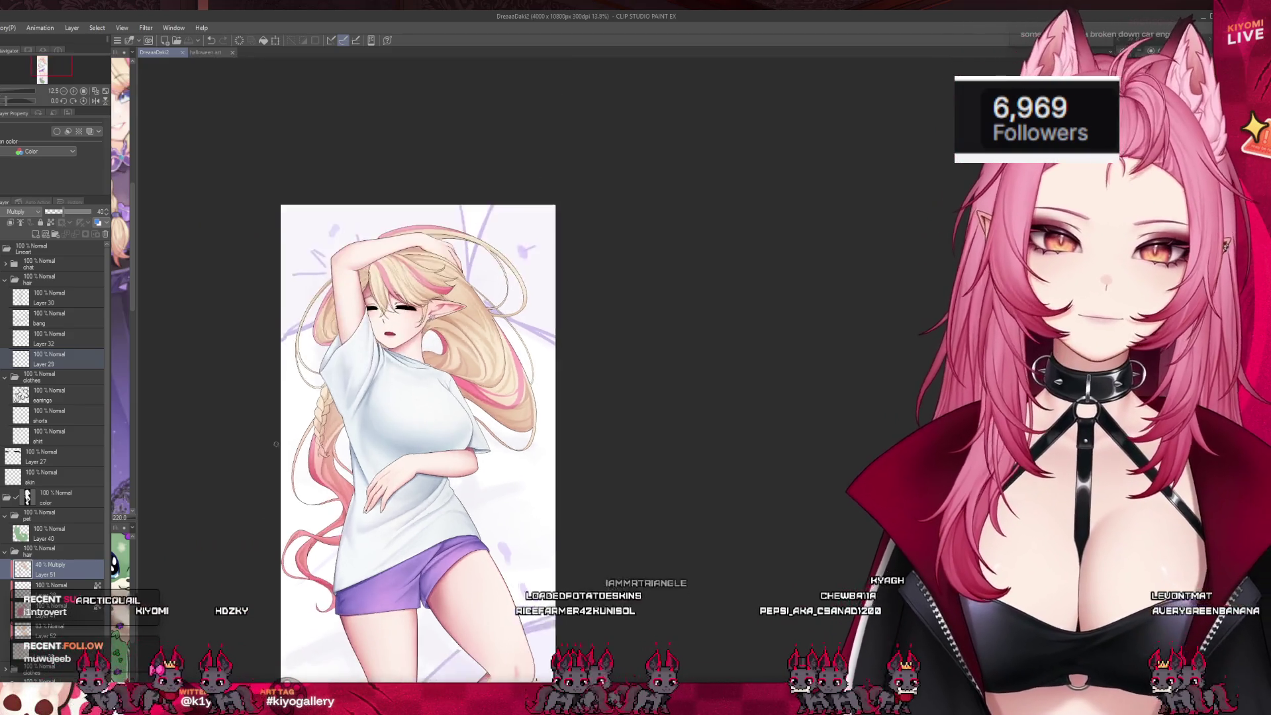
scroll(360, 516, "up", 3)
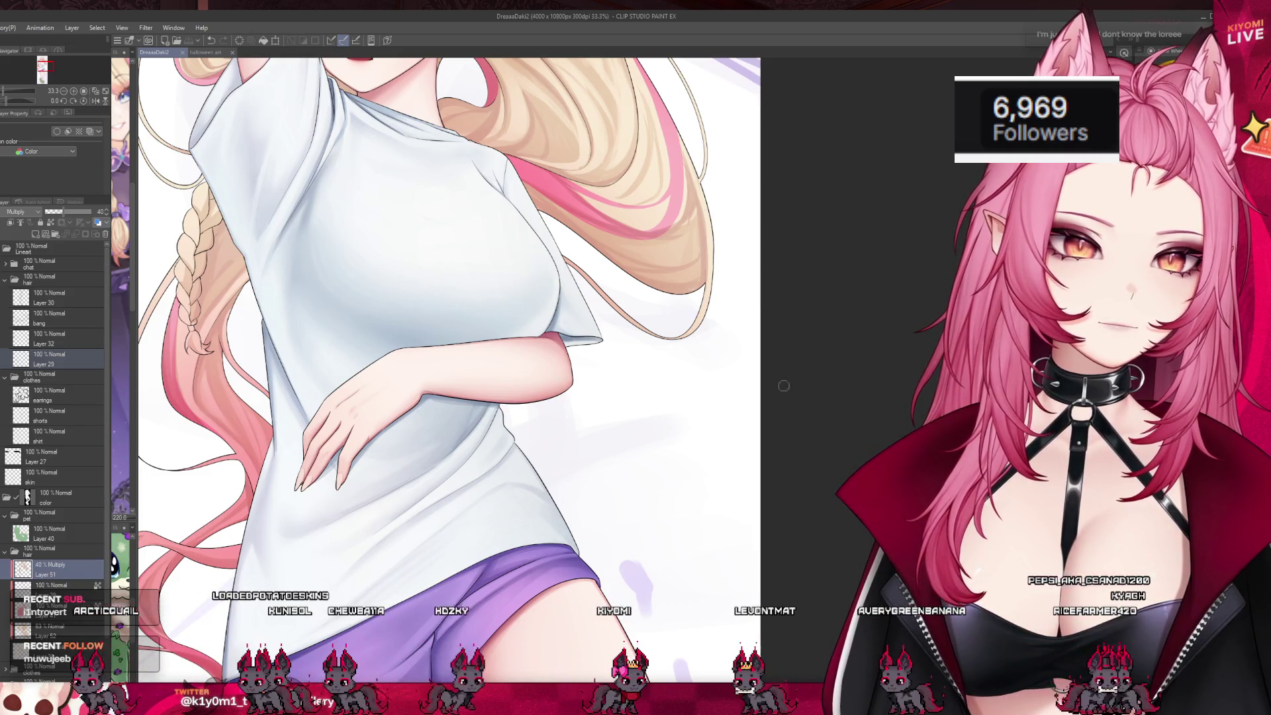
scroll(476, 284, "down", 2)
scroll(596, 496, "up", 1)
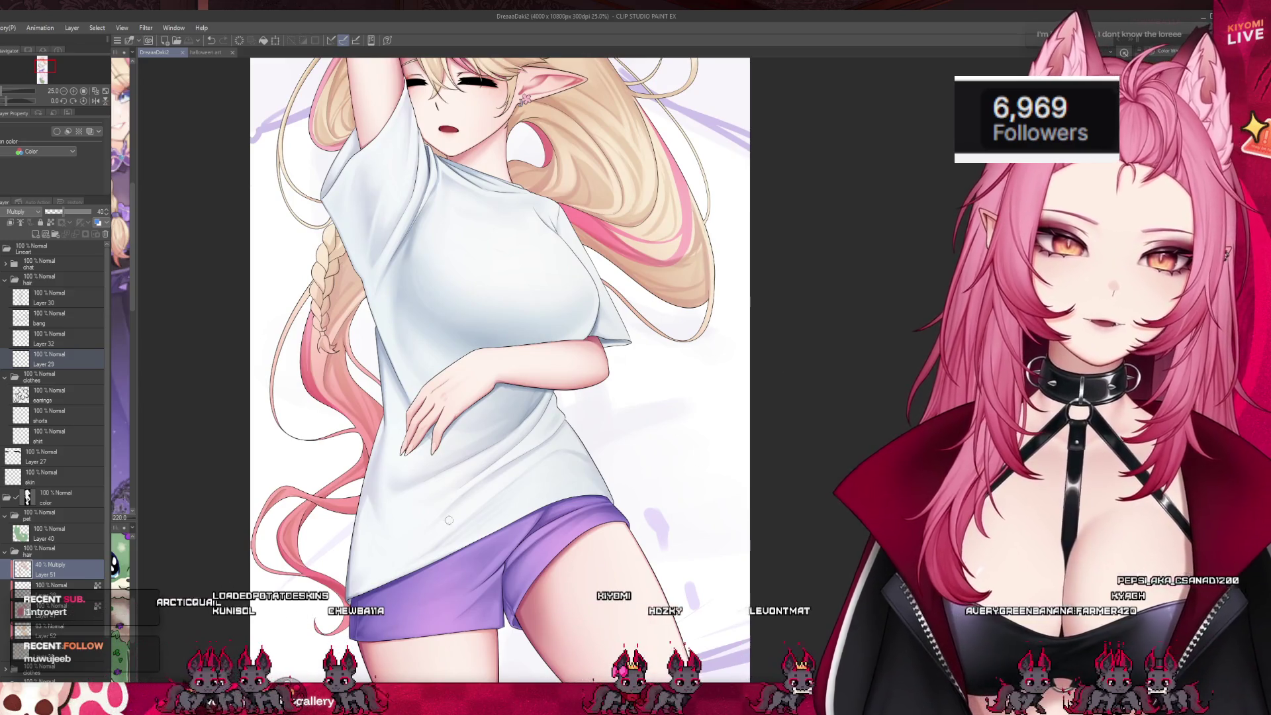
scroll(646, 536, "up", 1)
scroll(415, 321, "up", 1)
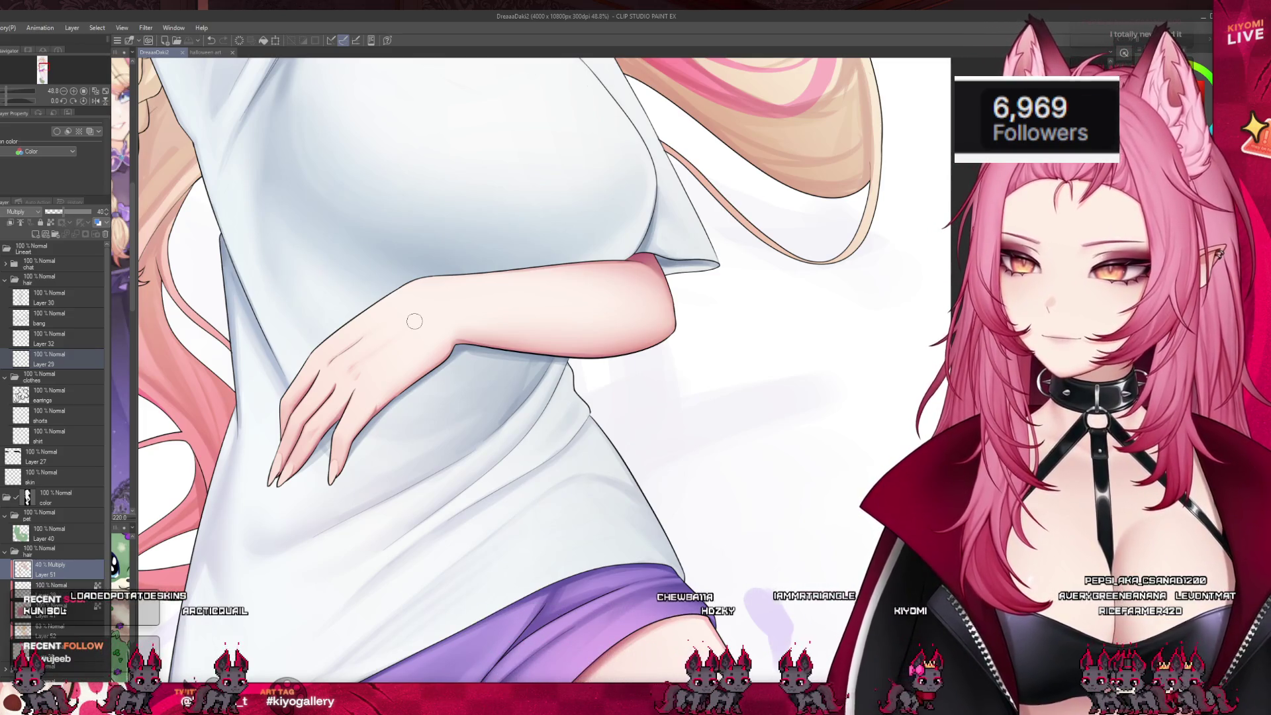
scroll(423, 350, "up", 1)
scroll(425, 361, "down", 2)
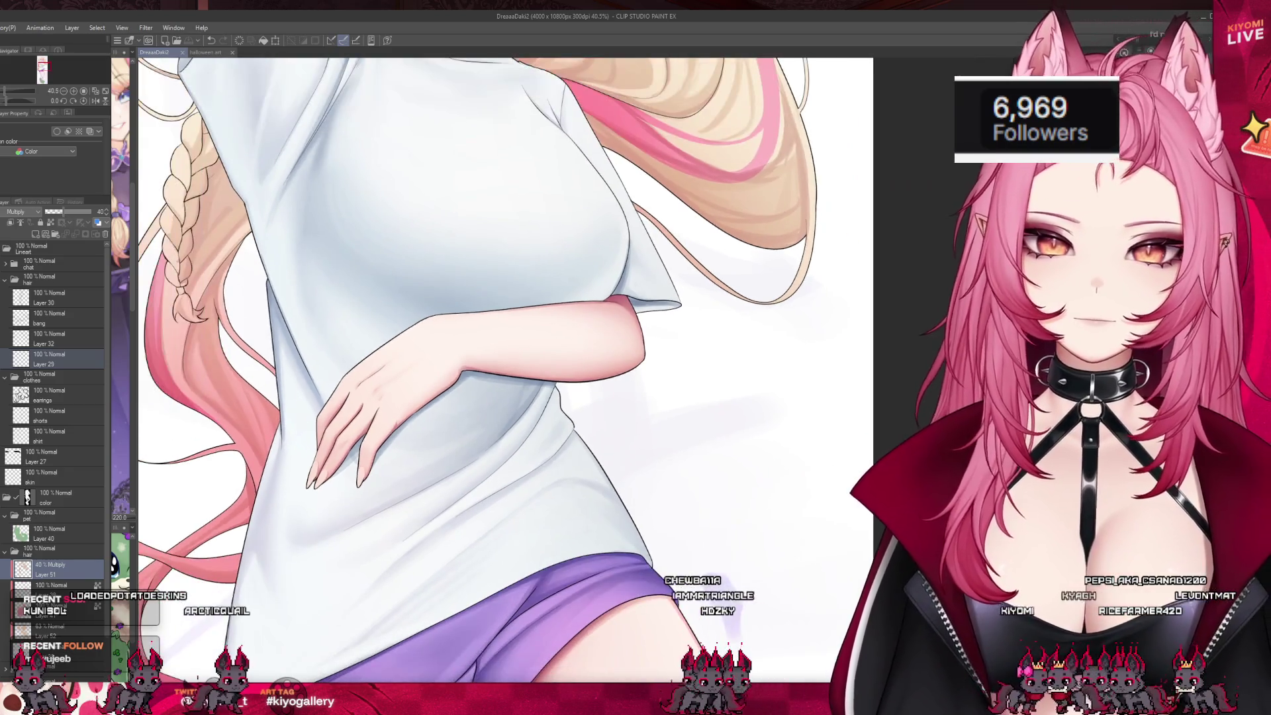
scroll(698, 262, "down", 4)
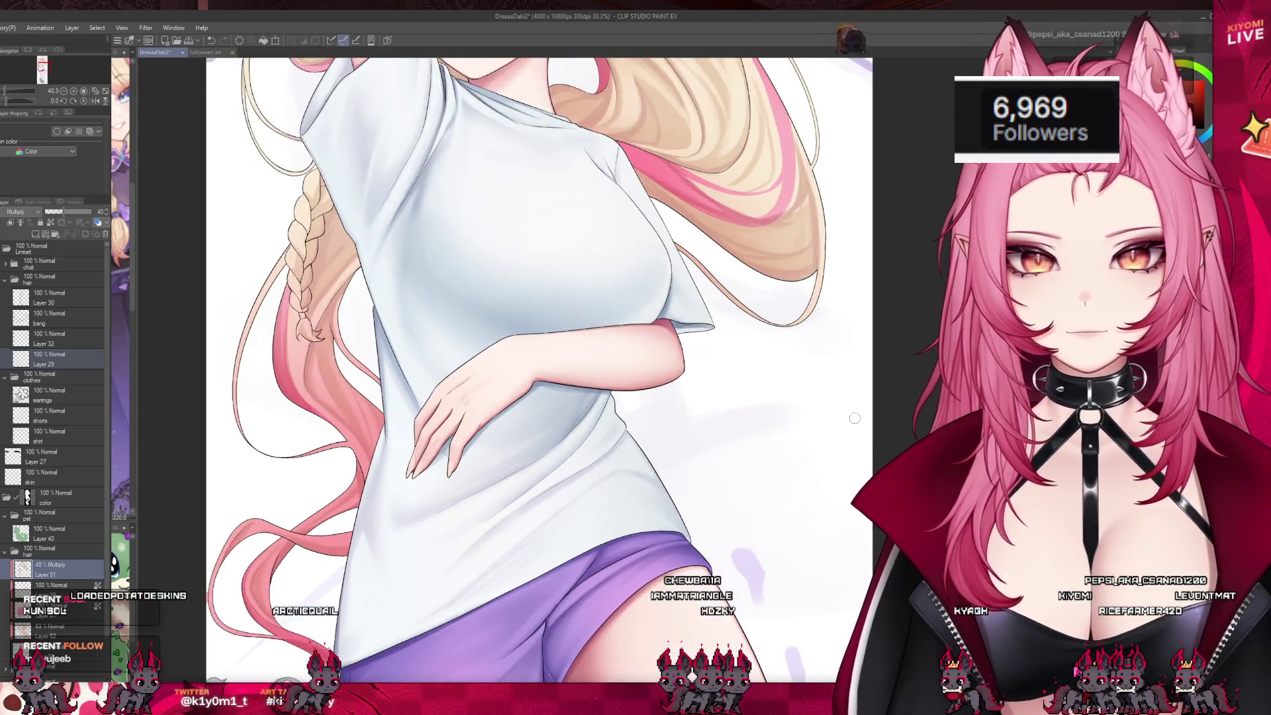
- Zoom in, add a faint shadow along the hair's edge, and darken the pink streak
scroll(698, 262, "up", 4)
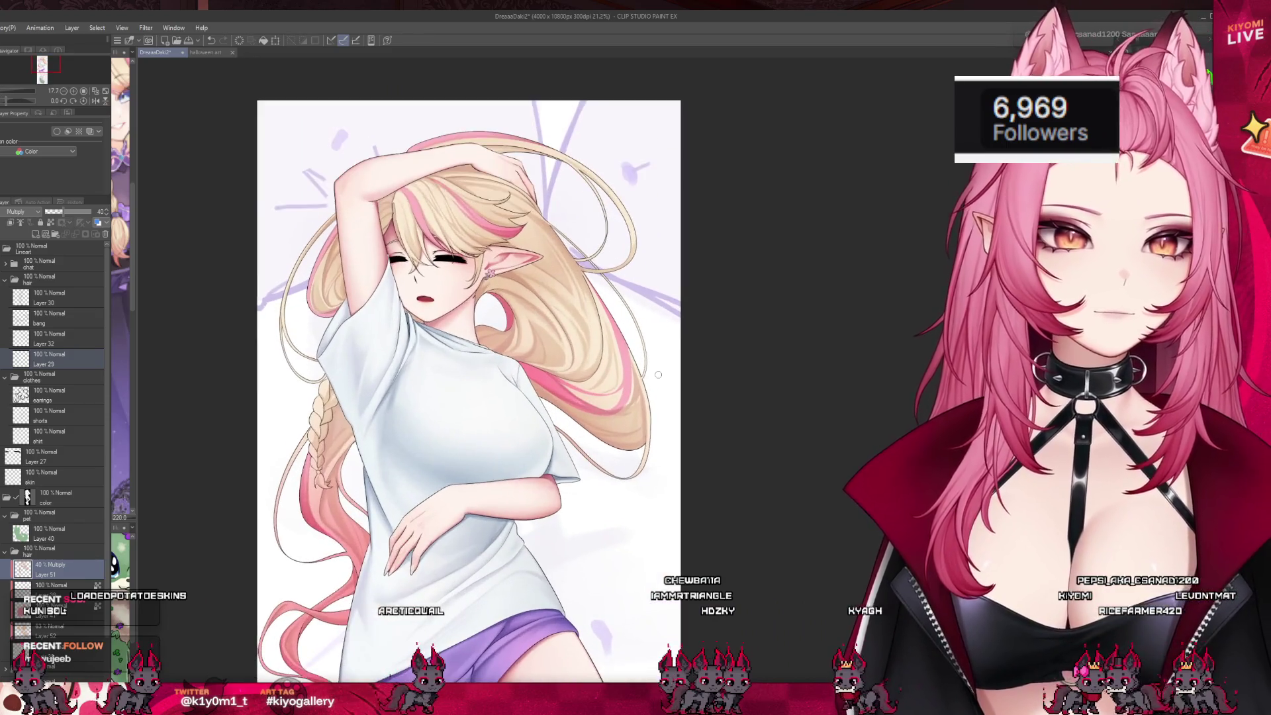
scroll(627, 415, "up", 1)
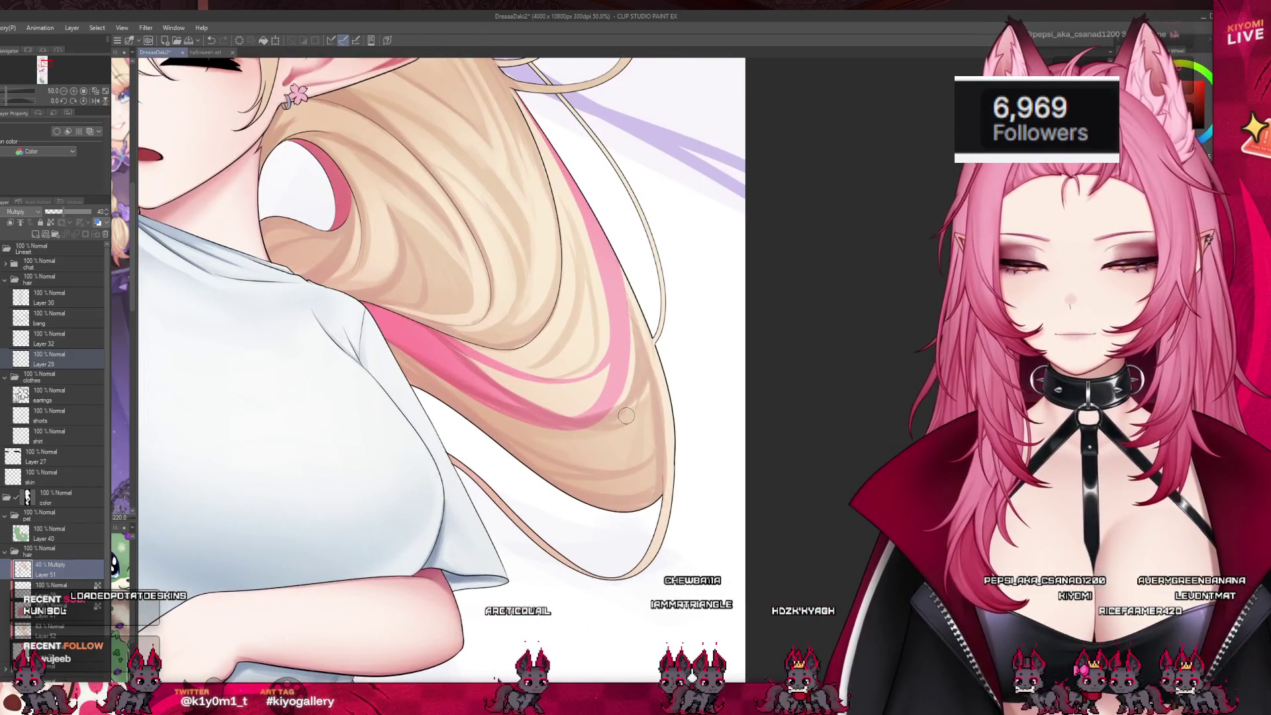
left_click_drag(653, 324, 647, 377)
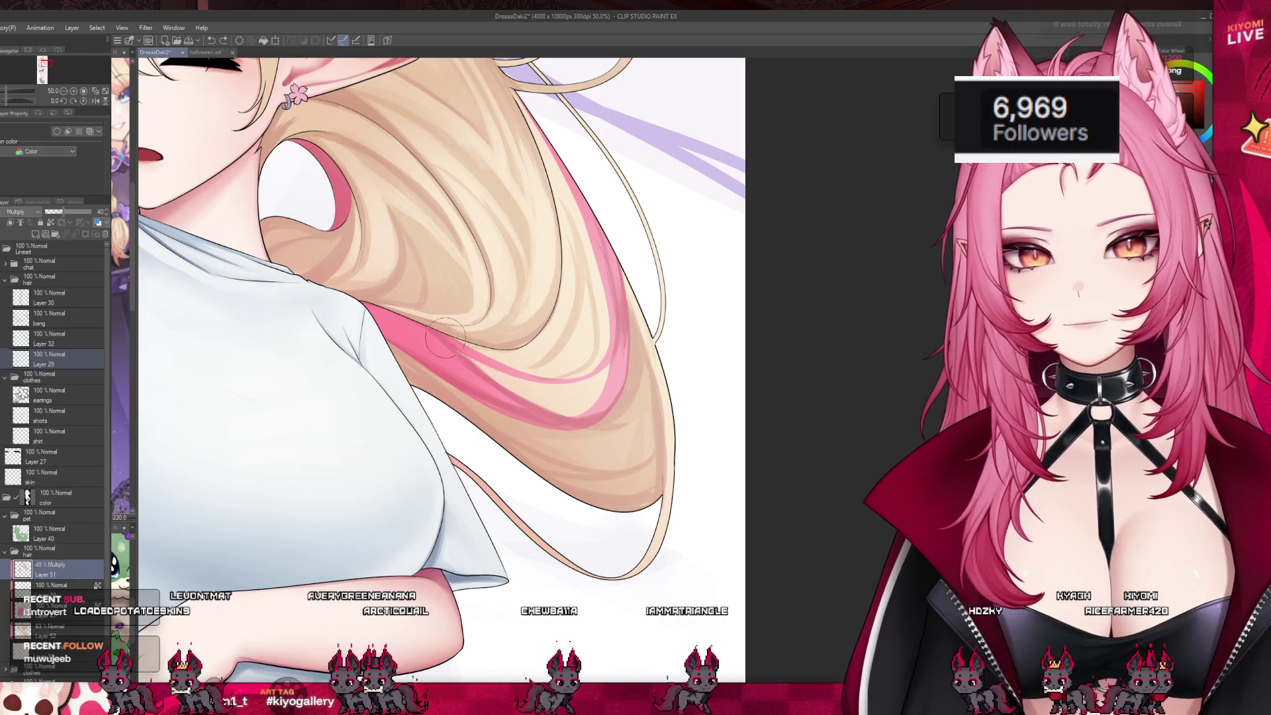
left_click_drag(510, 378, 464, 351)
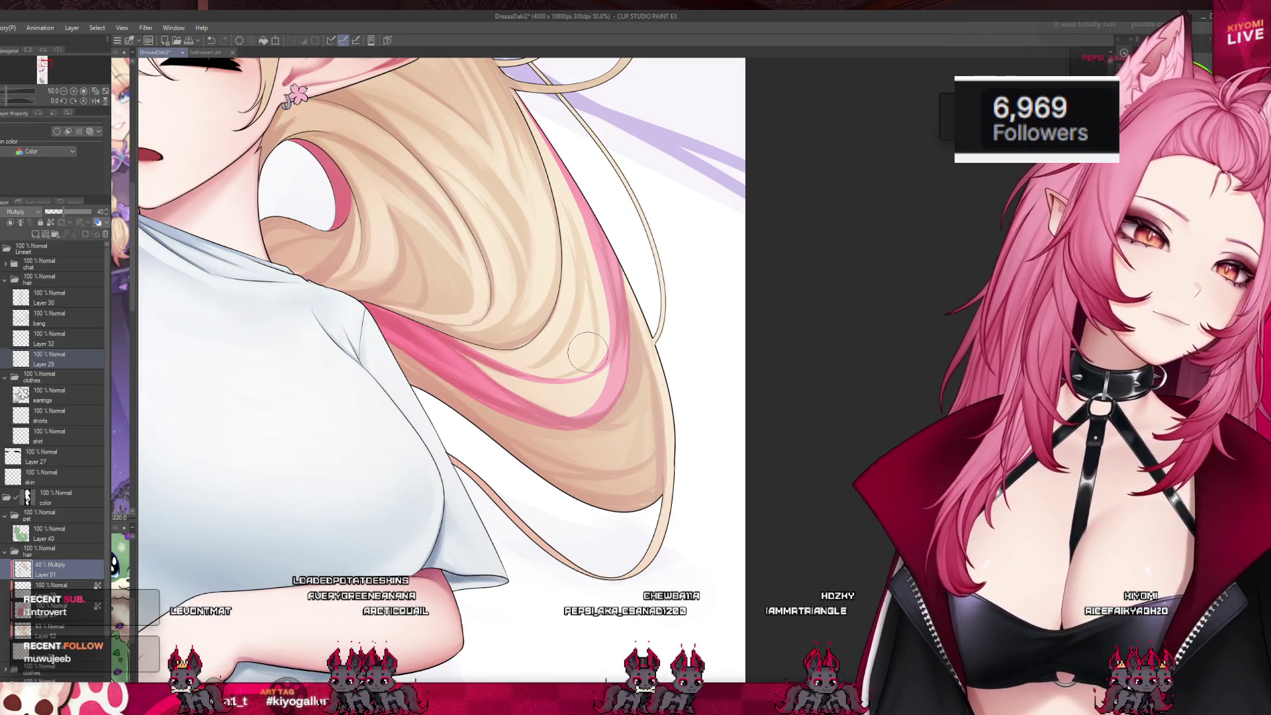
scroll(587, 351, "down", 8)
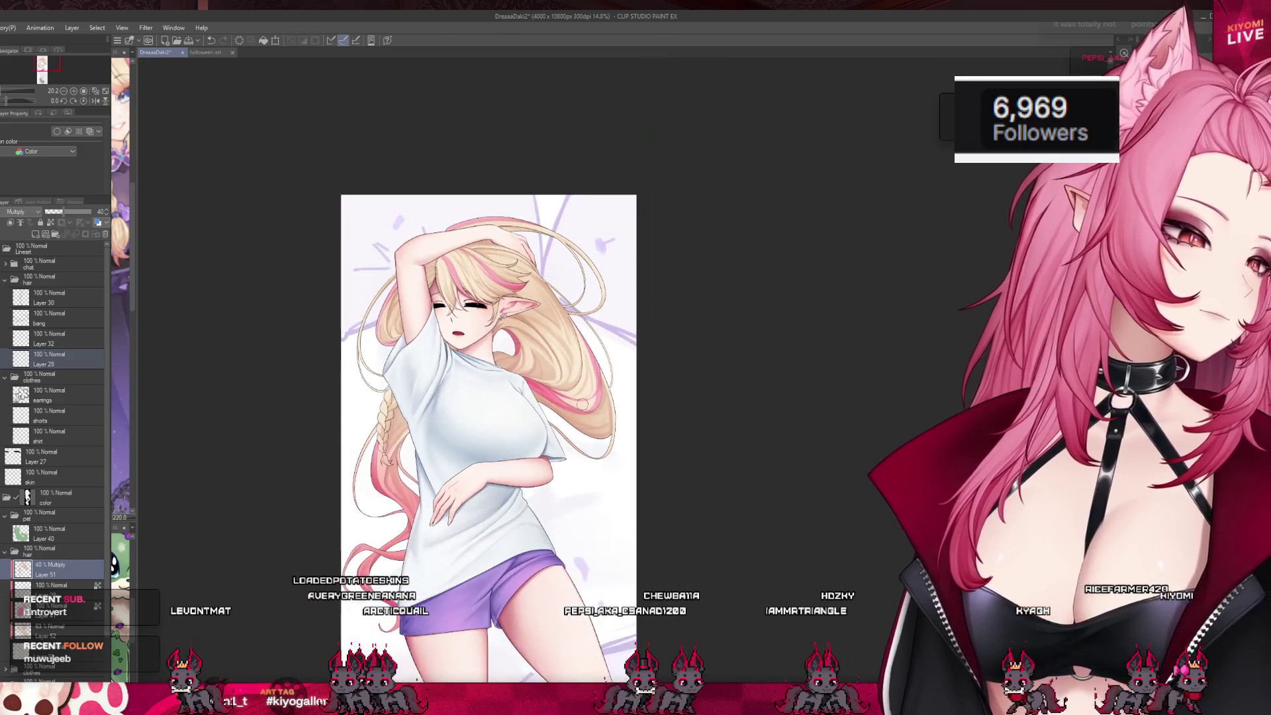
scroll(535, 395, "up", 4)
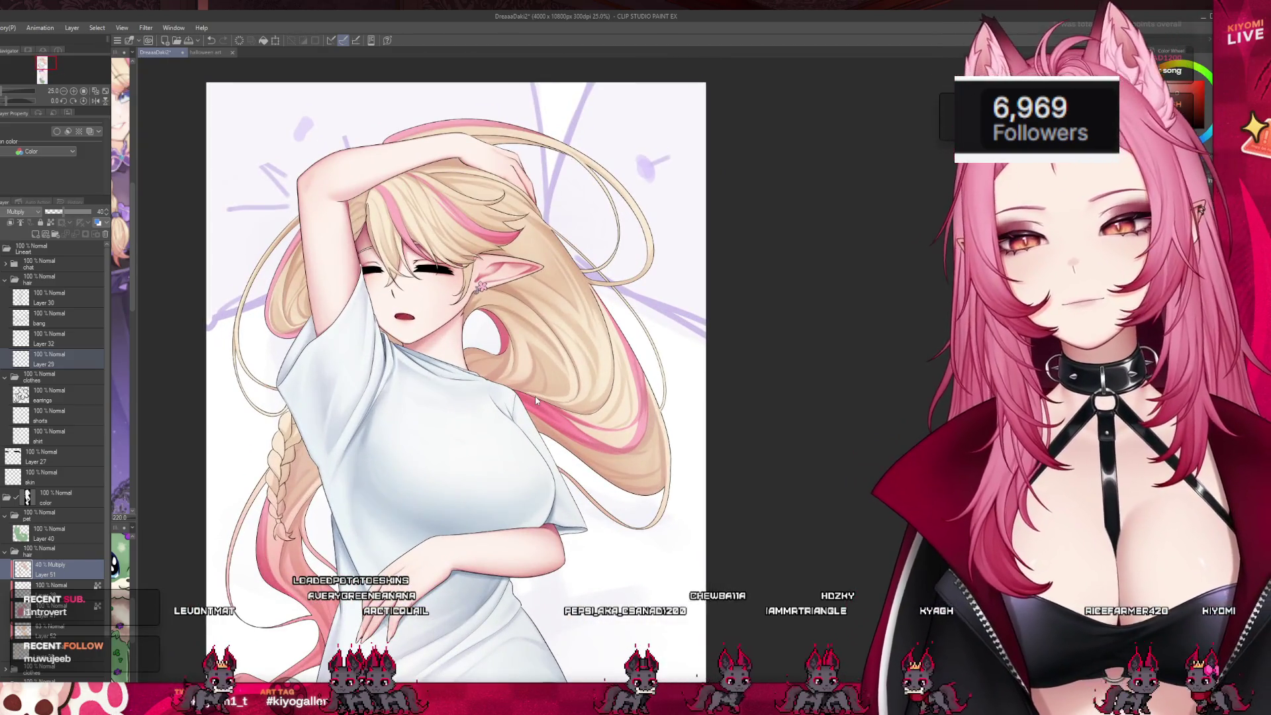
key("ctrl+s")
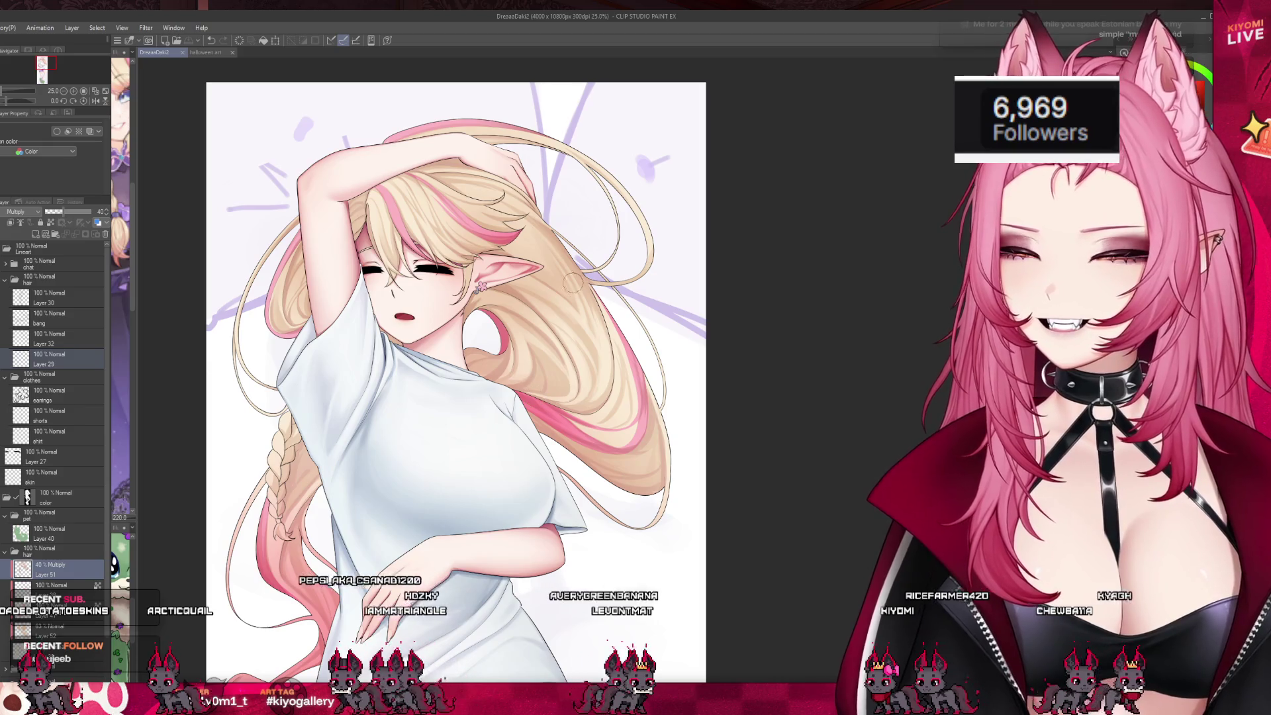
scroll(569, 291, "up", 2)
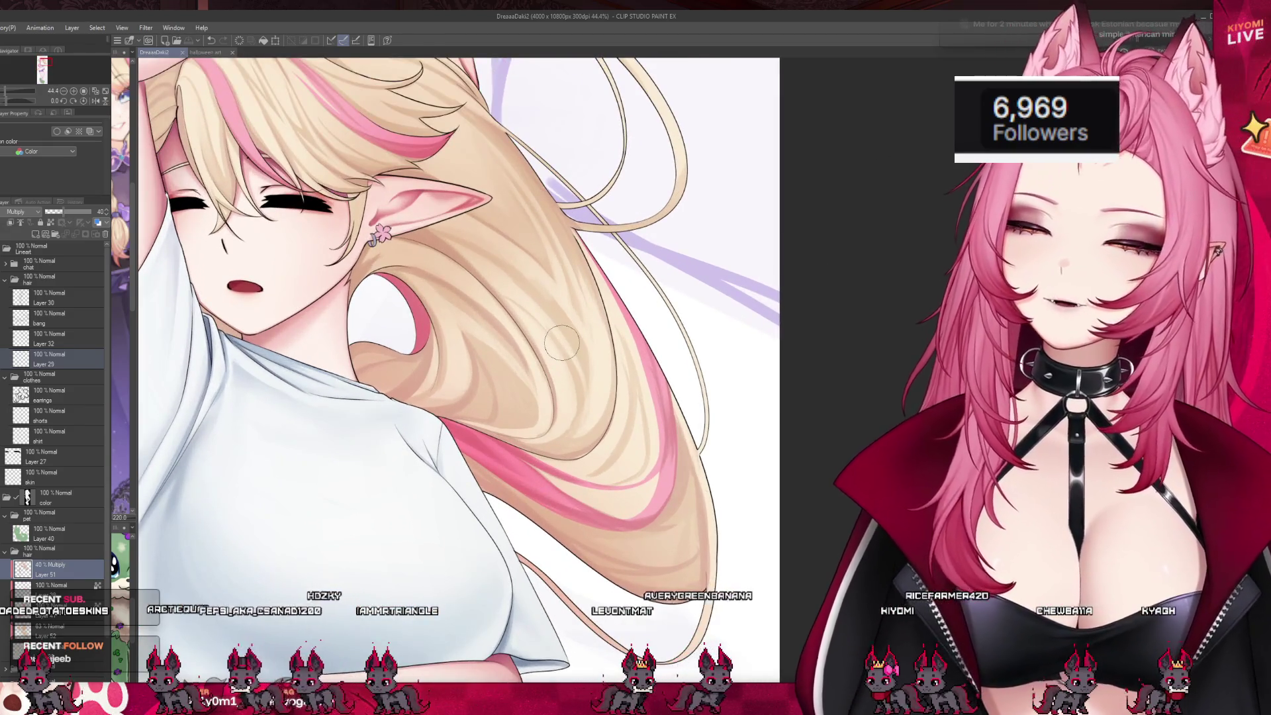
- Paint one soft shading stroke down the blonde hair beside the shoulder
left_click_drag(561, 342, 565, 442)
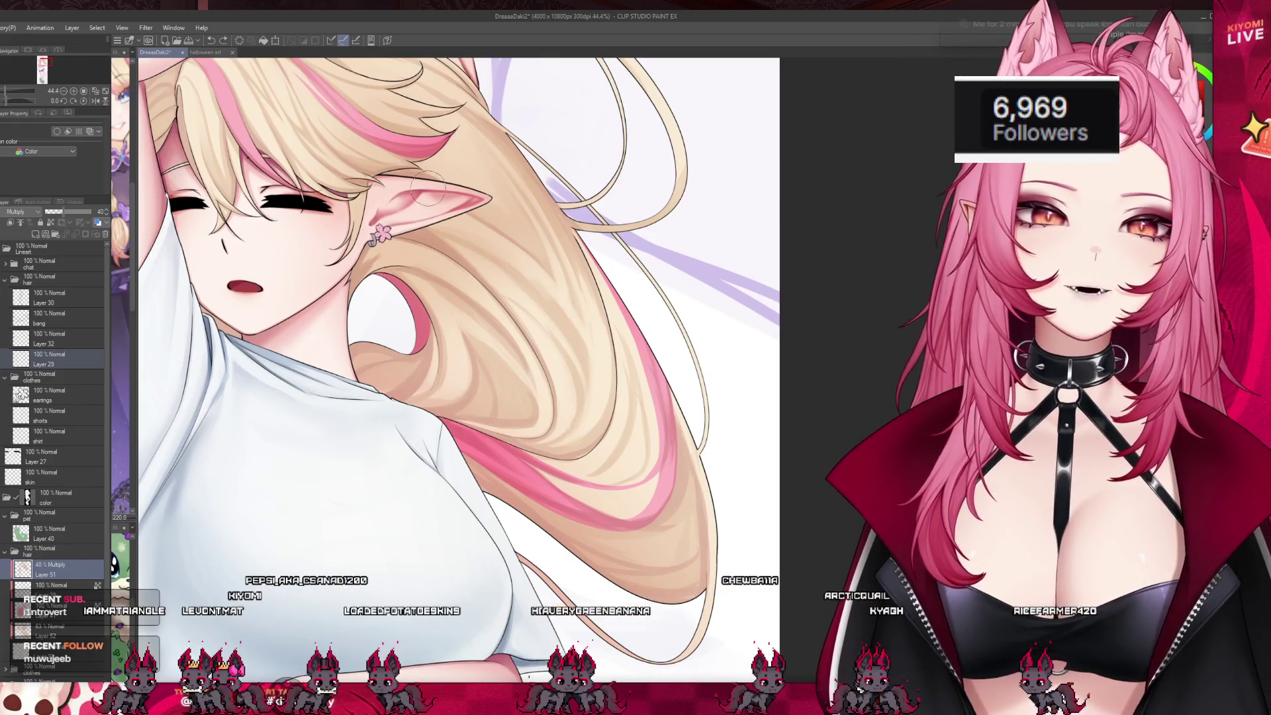
- Hide and restore the line art to check it against the rough sketch, then save DreaaaDaki2
scroll(595, 378, "down", 5)
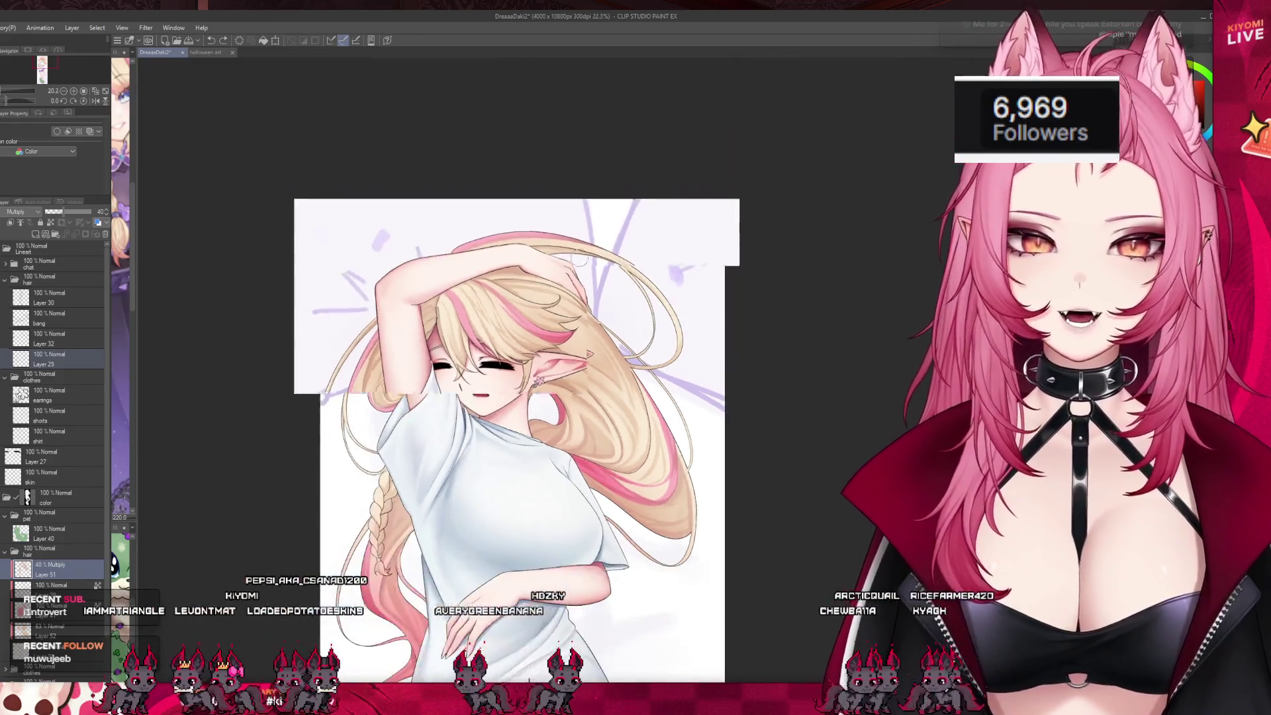
scroll(591, 342, "up", 3)
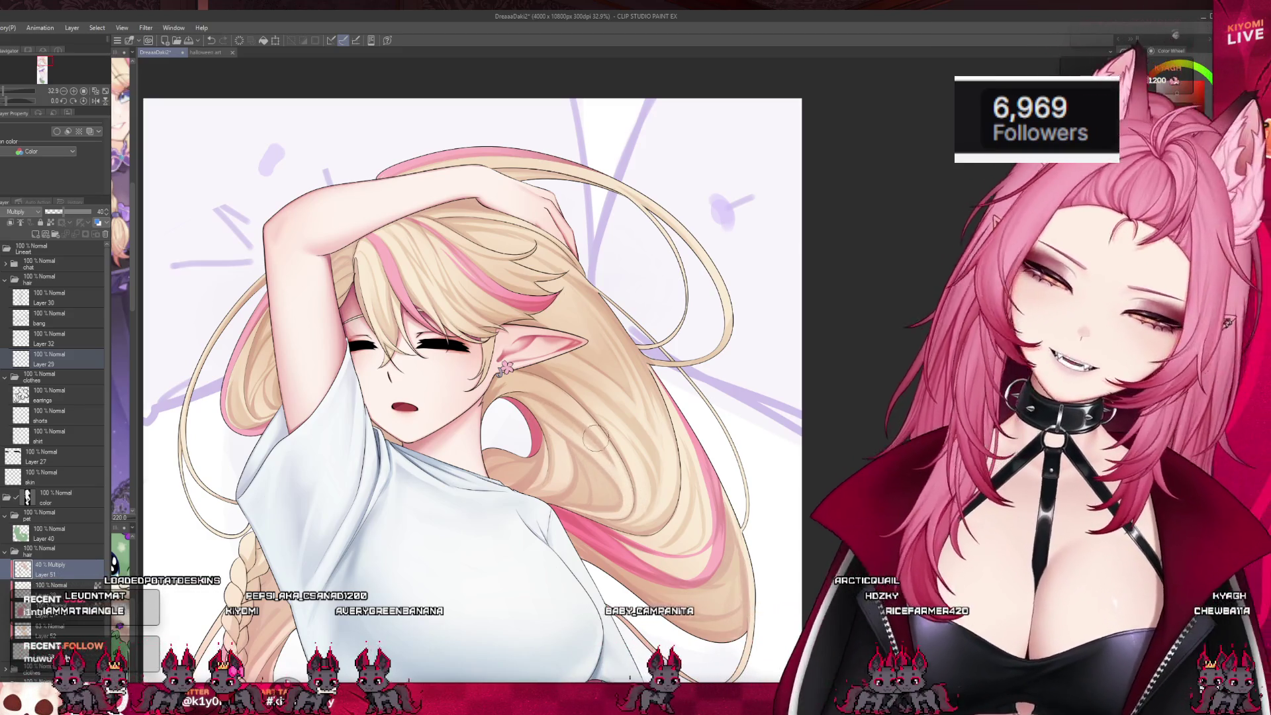
scroll(592, 319, "down", 3)
scroll(336, 413, "up", 3)
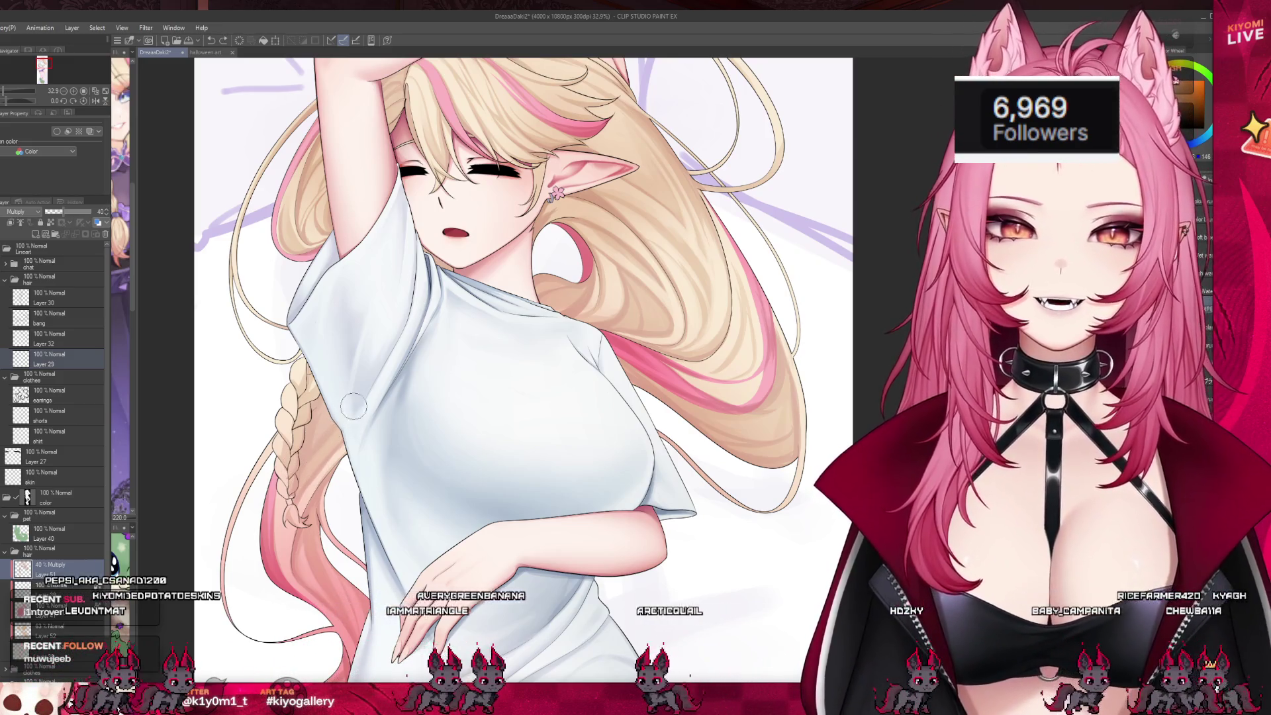
key("ctrl+z")
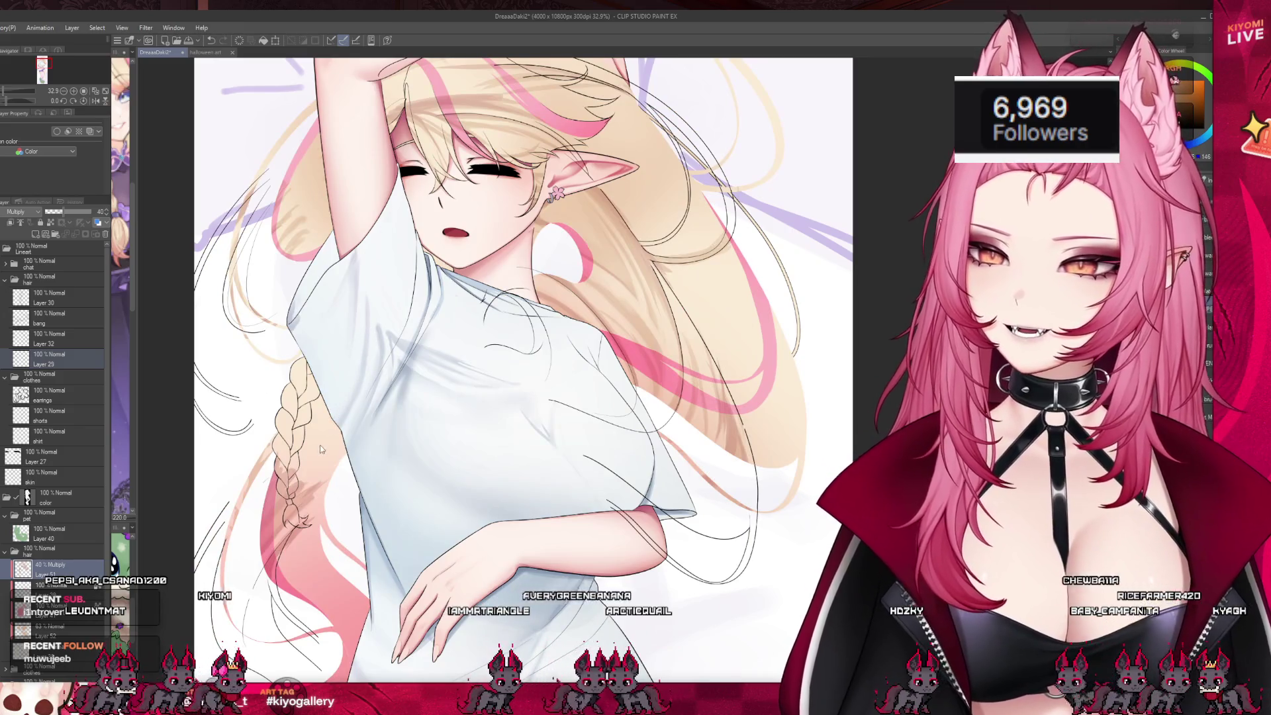
key("ctrl+y")
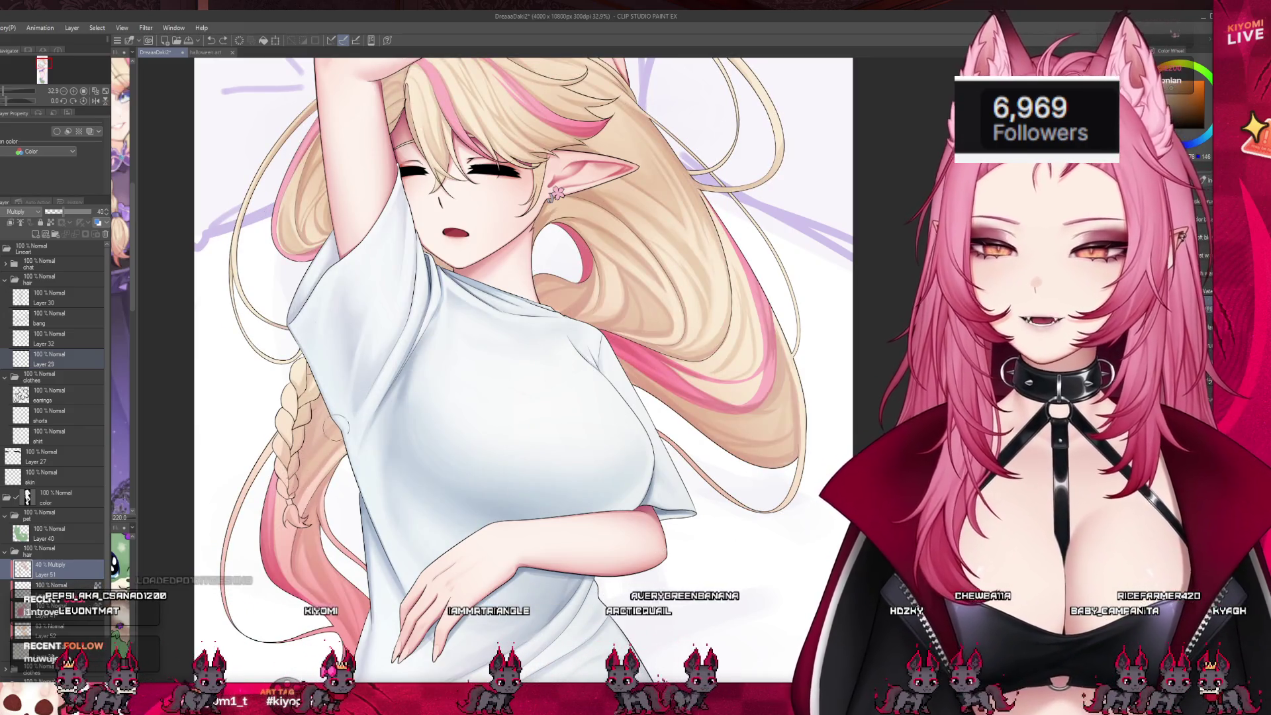
scroll(349, 501, "down", 4)
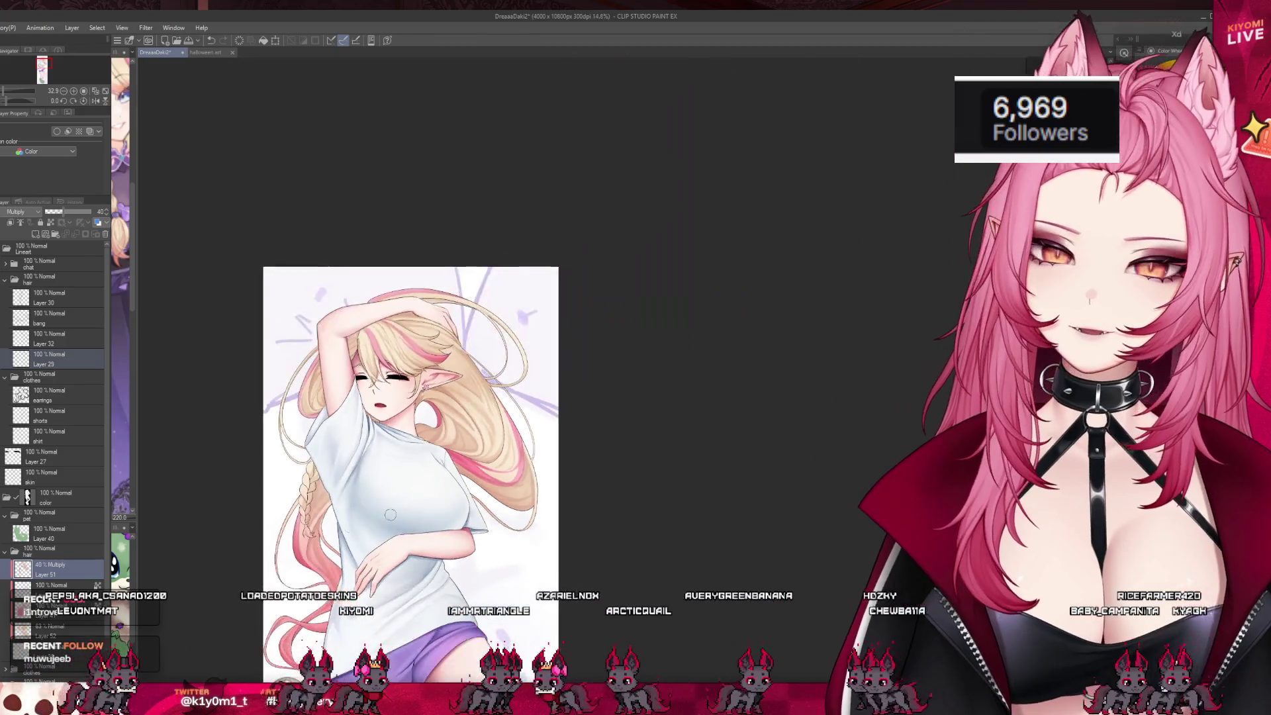
scroll(376, 454, "up", 3)
key("ctrl+s")
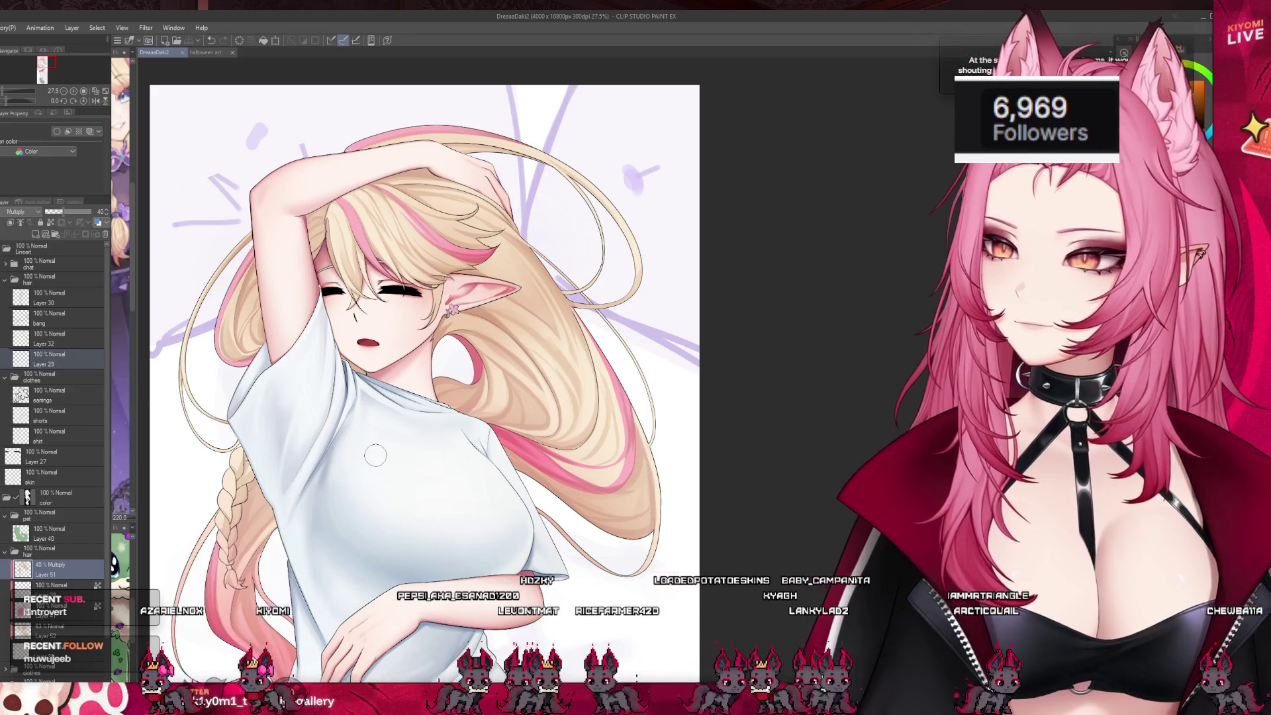
- Paint a stroke of extra shading on the blonde hair behind the pointed ear
scroll(582, 265, "up", 4)
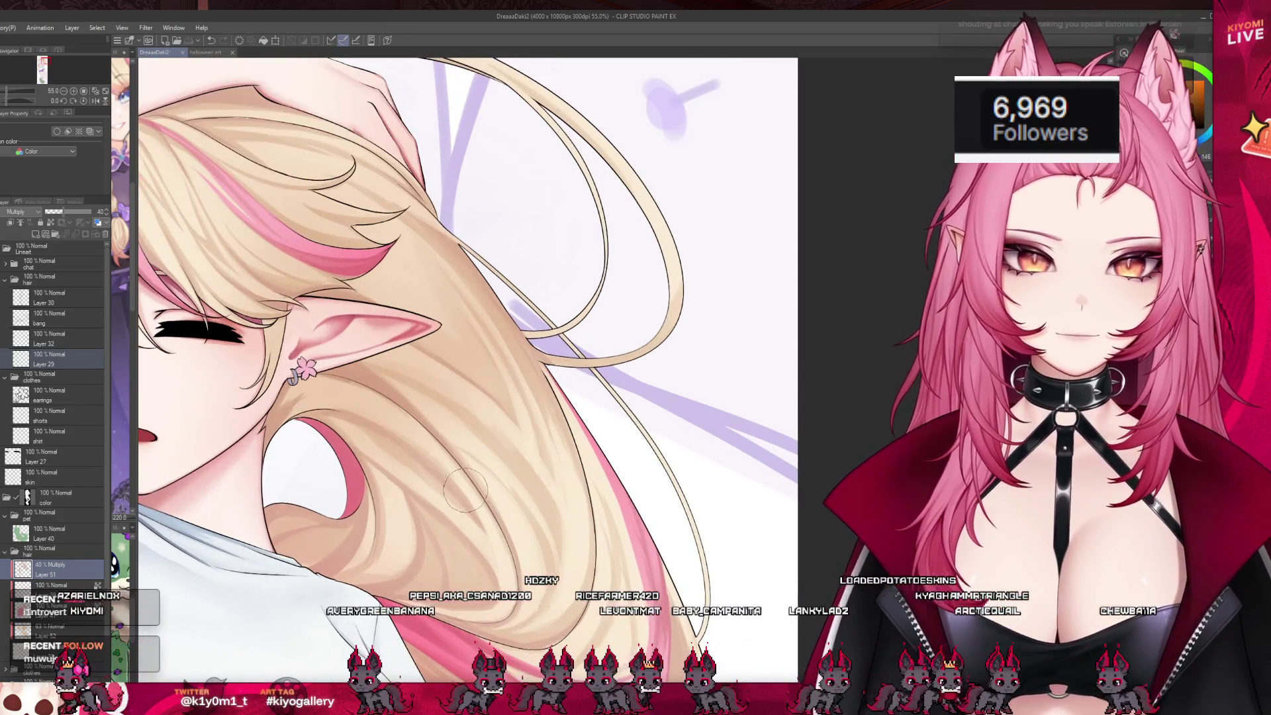
left_click_drag(406, 437, 455, 508)
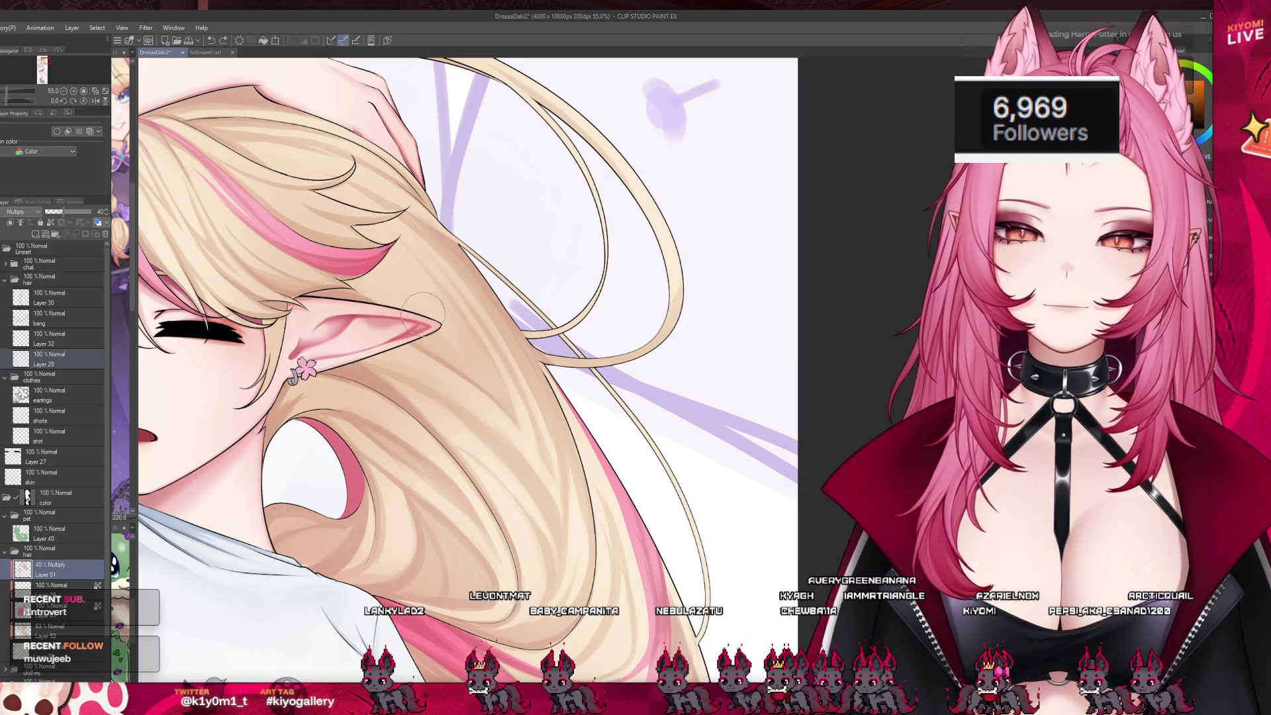
scroll(480, 195, "down", 5)
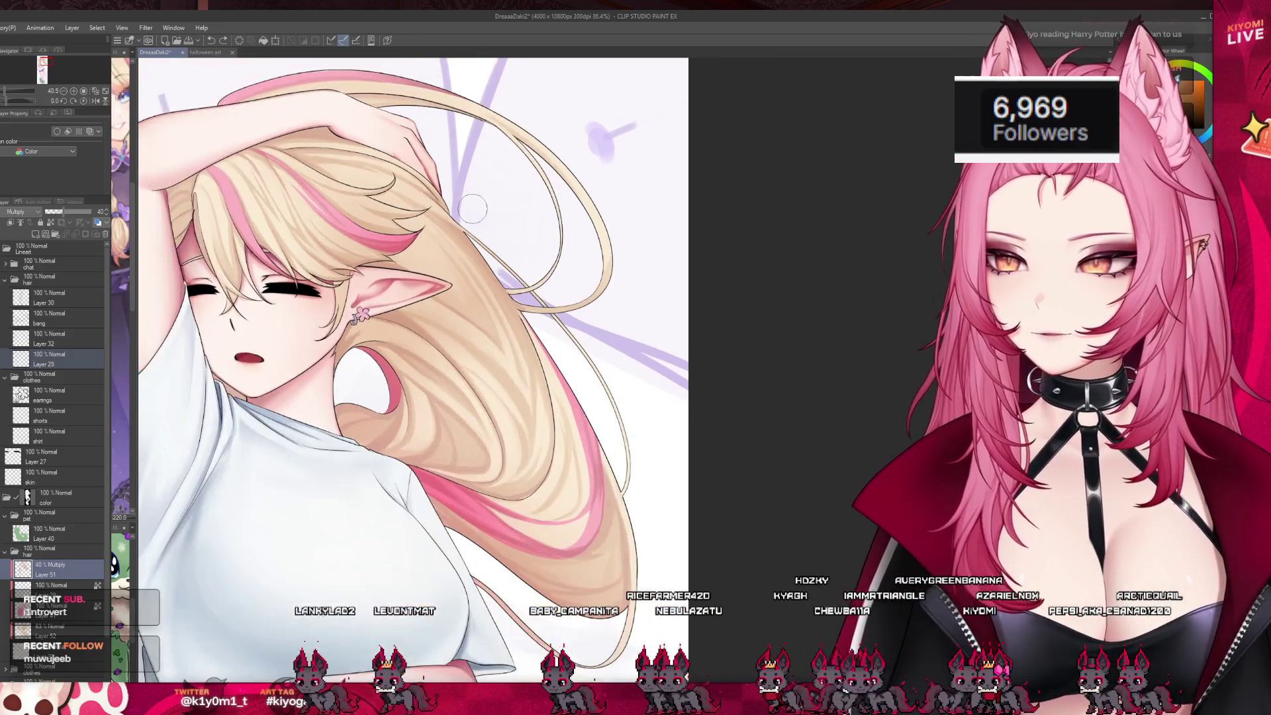
scroll(416, 305, "down", 2)
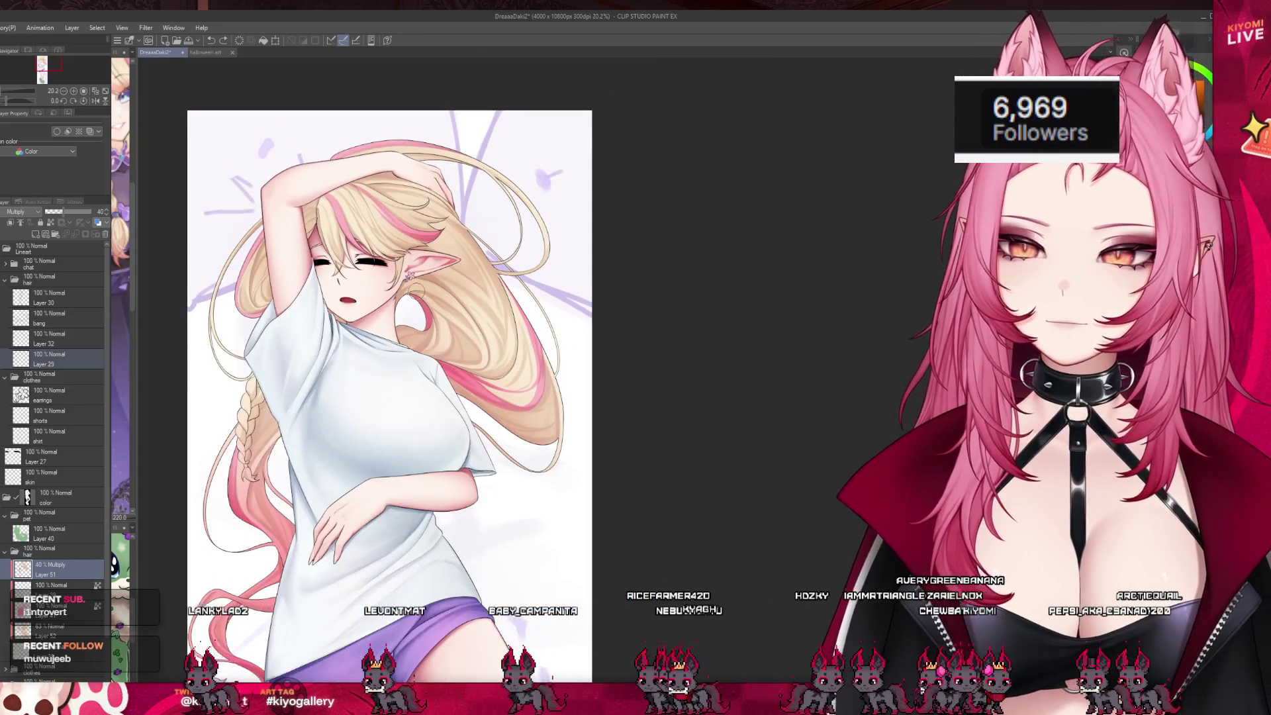
scroll(416, 305, "up", 3)
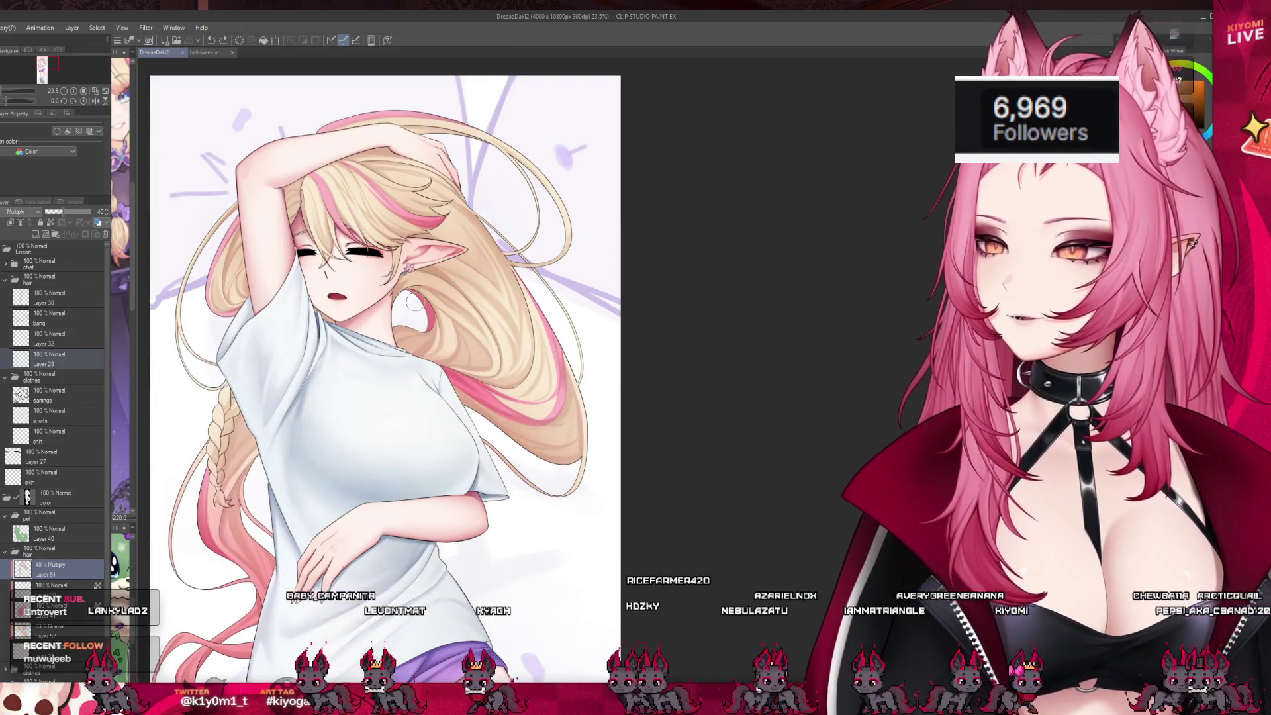
scroll(321, 369, "down", 1)
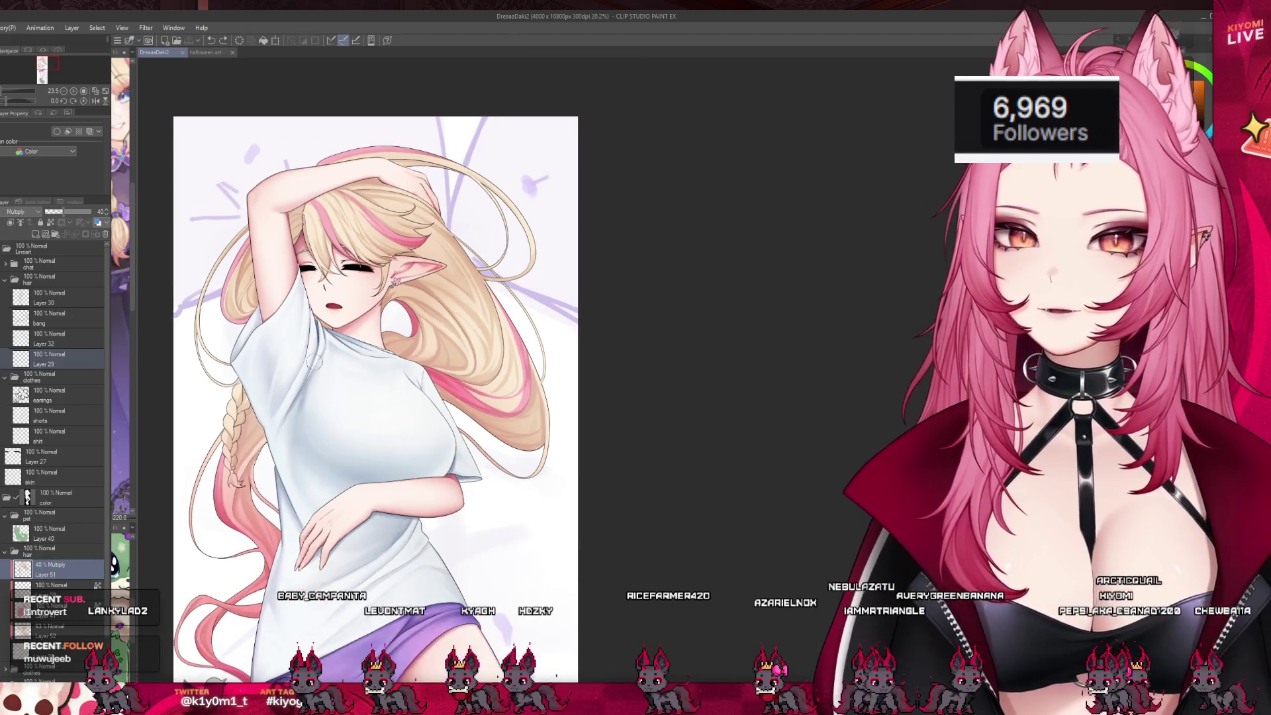
scroll(273, 330, "up", 3)
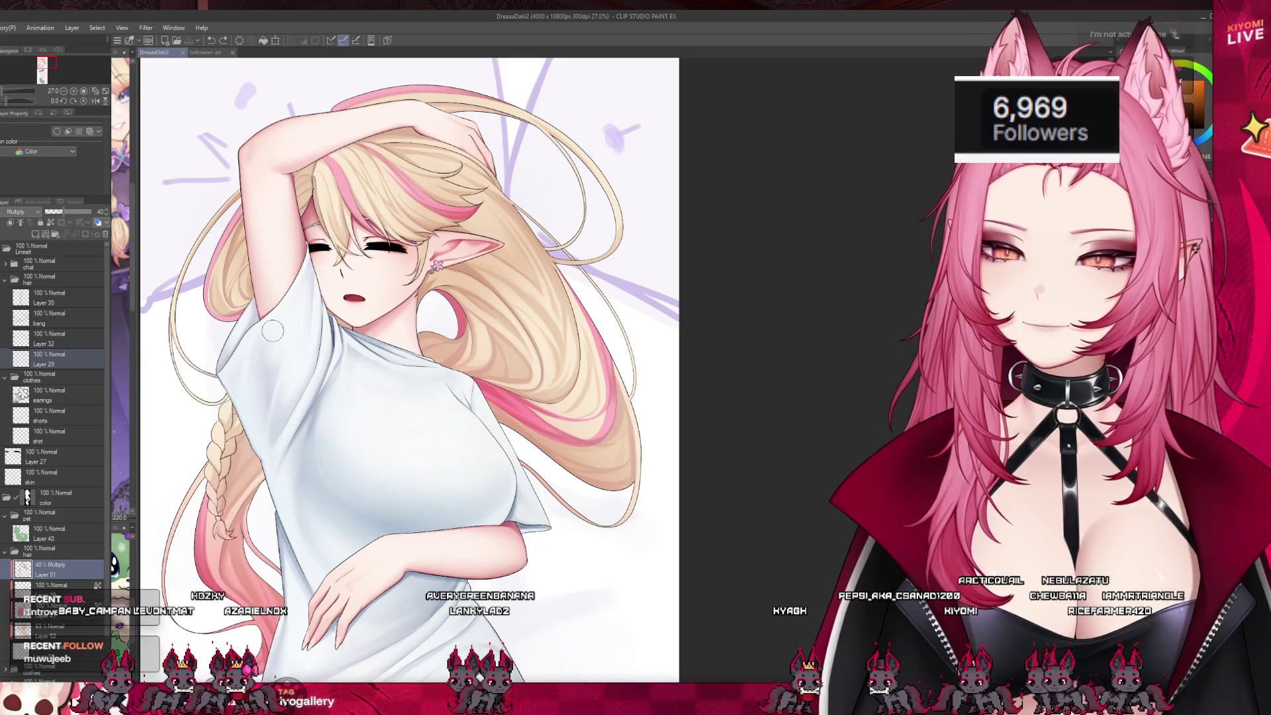
key("ctrl+minus")
key("ctrl+minus")
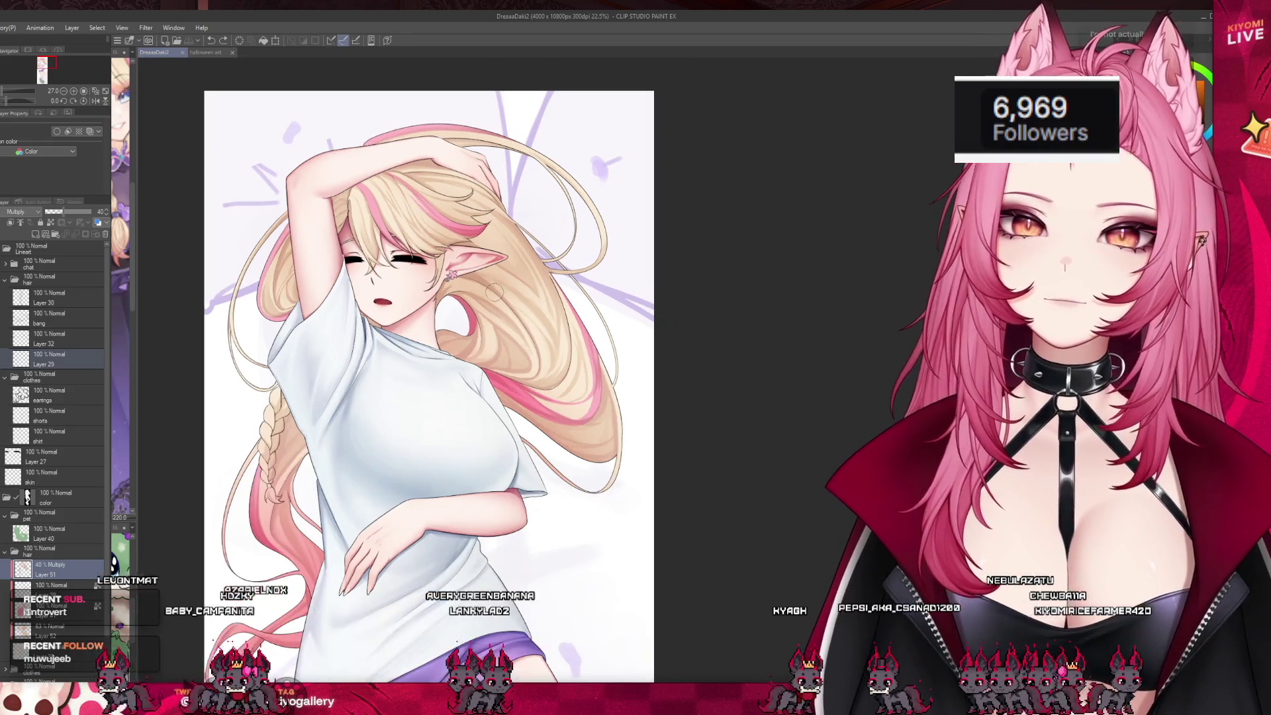
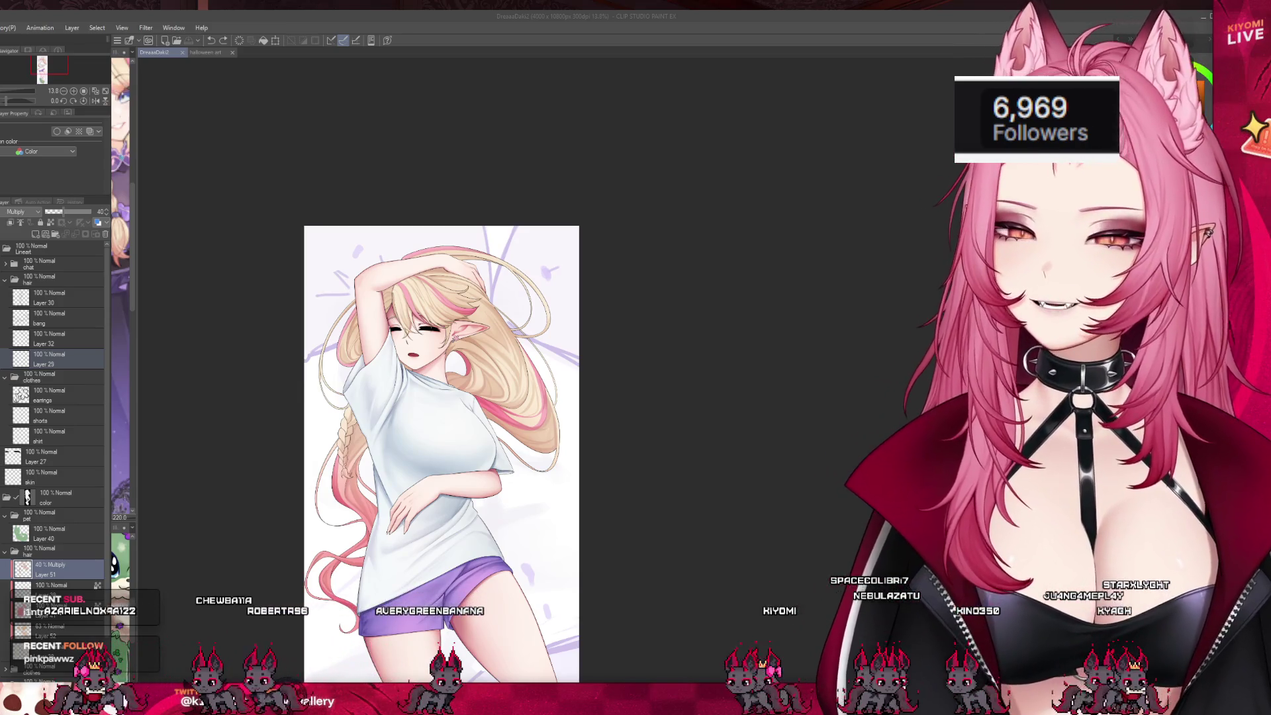
- Zoom the canvas from 13.8% to 73.3%, centred on the elf girl's face and hair
scroll(474, 344, "up", 3)
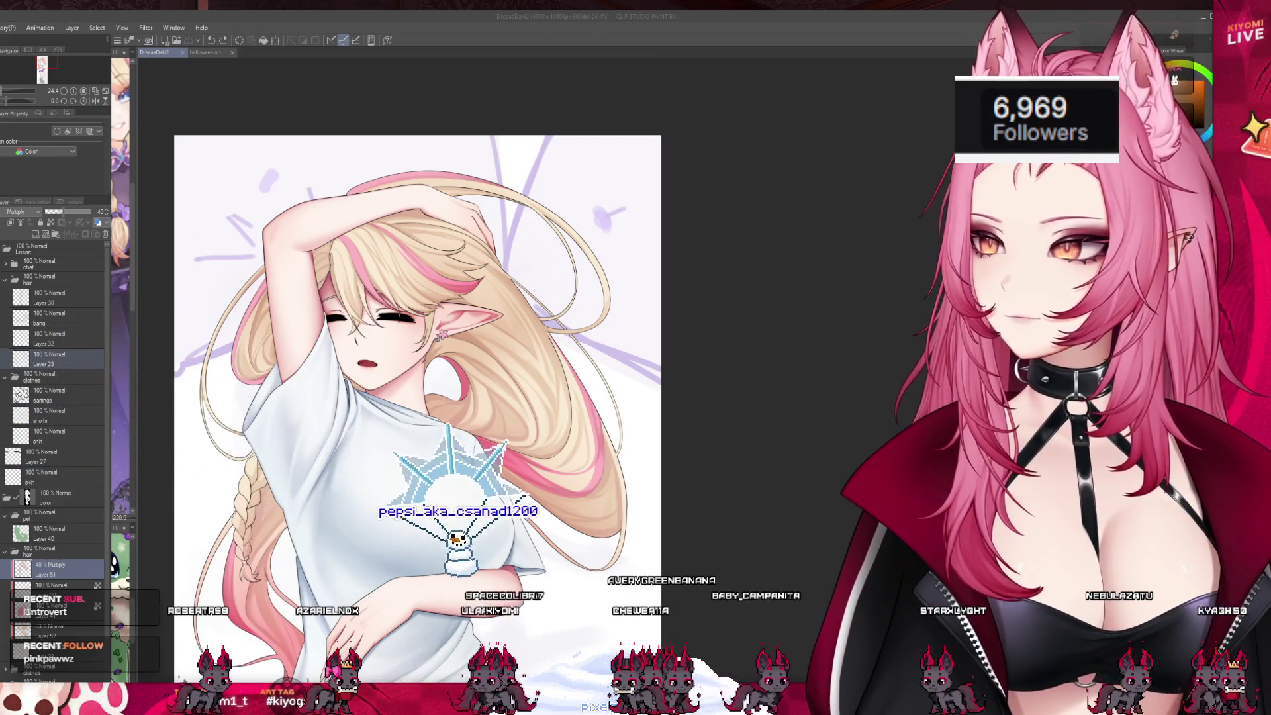
left_click(666, 312)
scroll(424, 238, "up", 6)
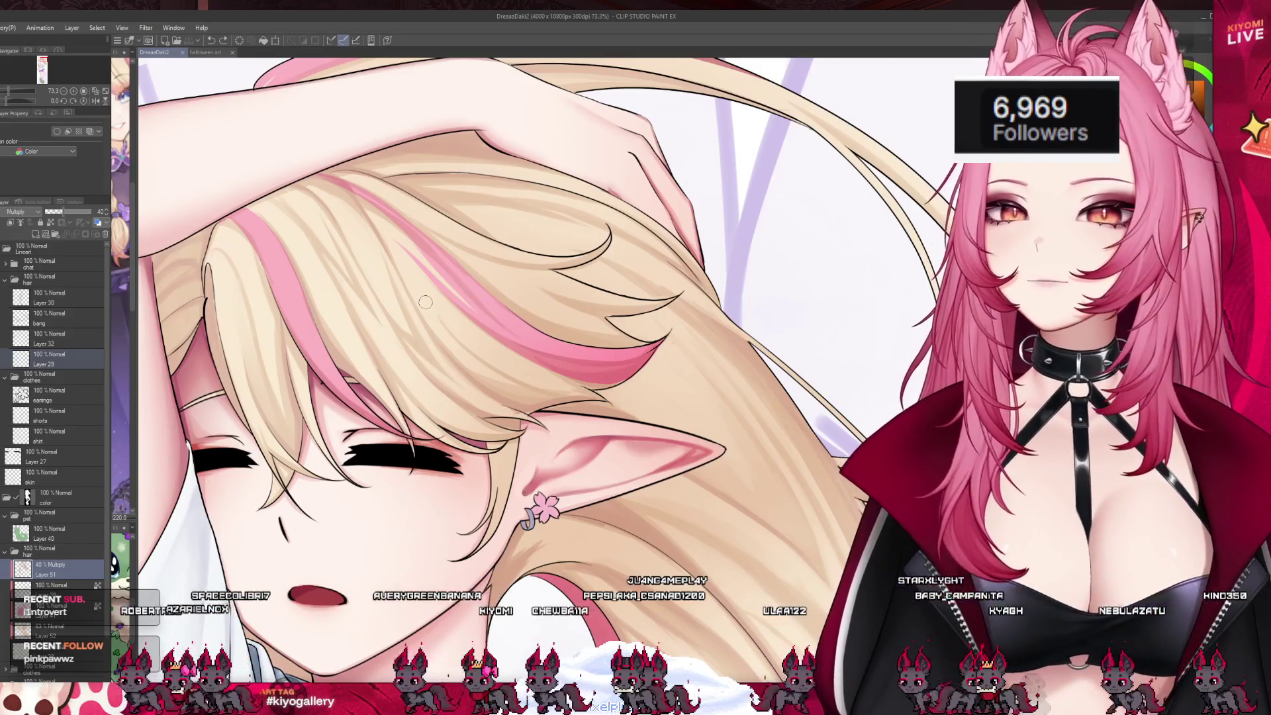
- Brush a shading stroke over the blonde hair on the Multiply layer, then undo and redo it
left_click_drag(490, 317, 456, 332)
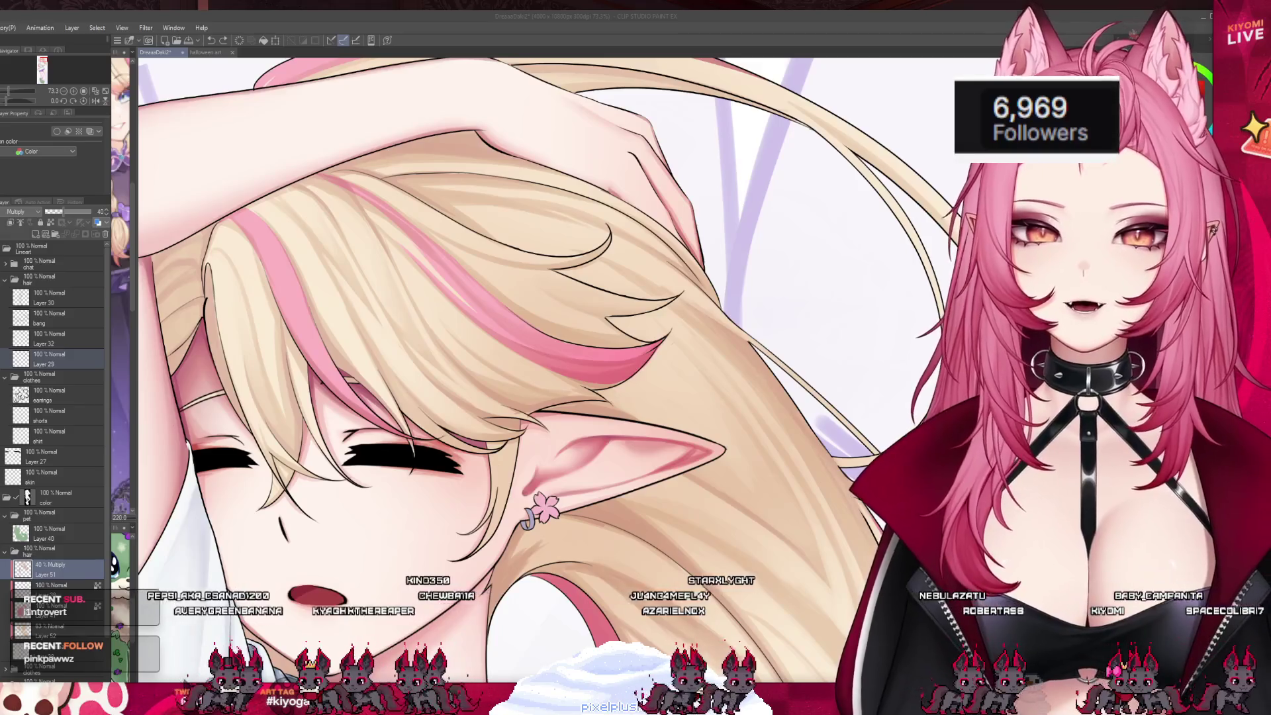
left_click(434, 427)
key("ctrl+z")
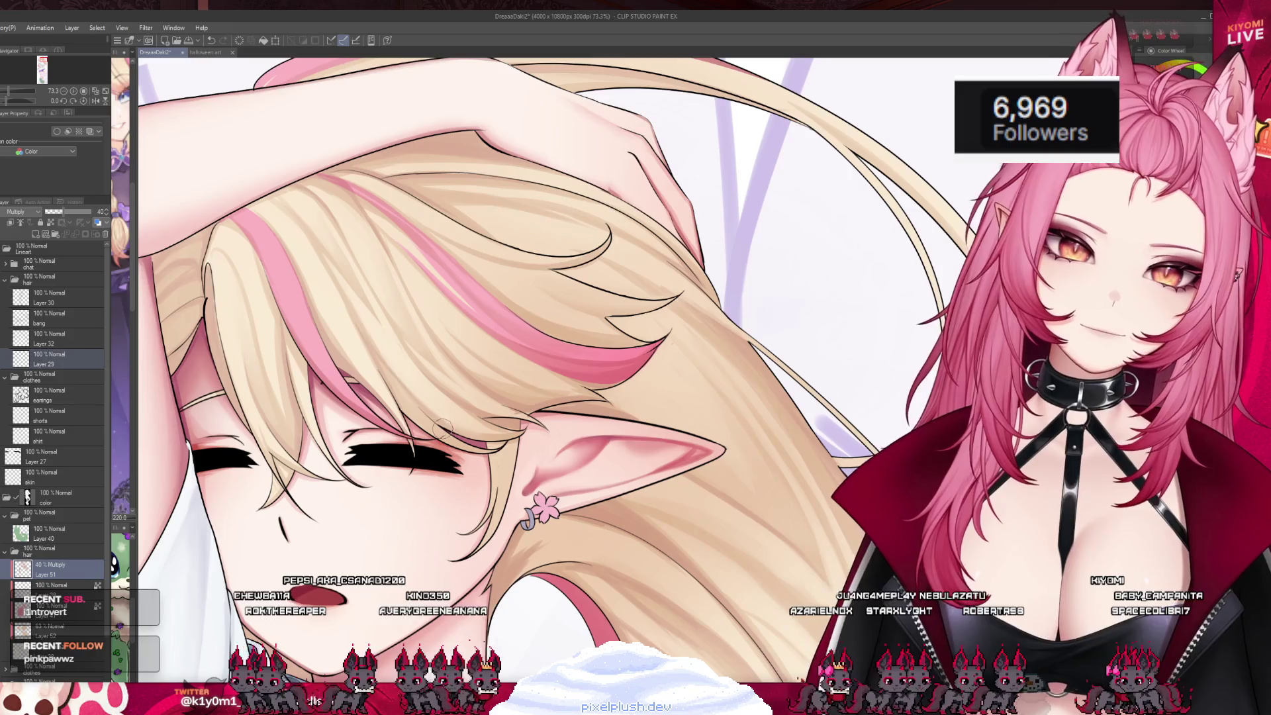
key("ctrl+y")
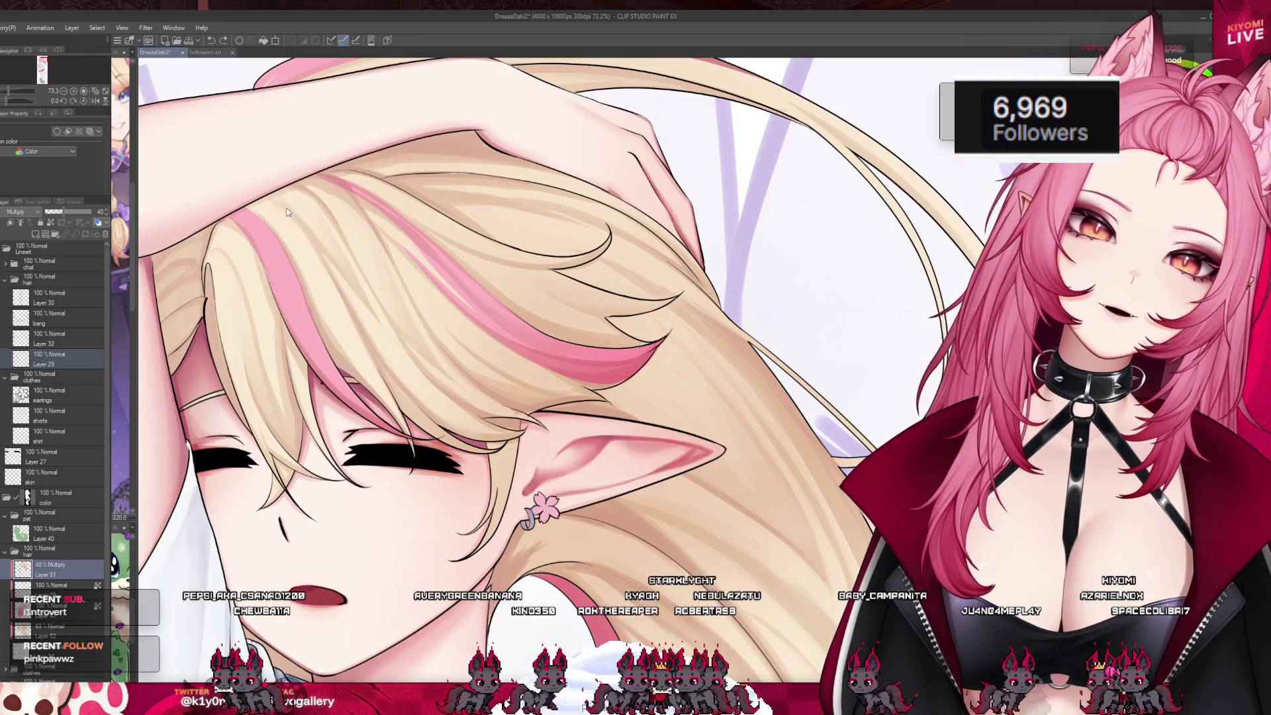
- Add a faint shadow stroke across the hair on the 40% Multiply layer
left_click_drag(278, 205, 333, 286)
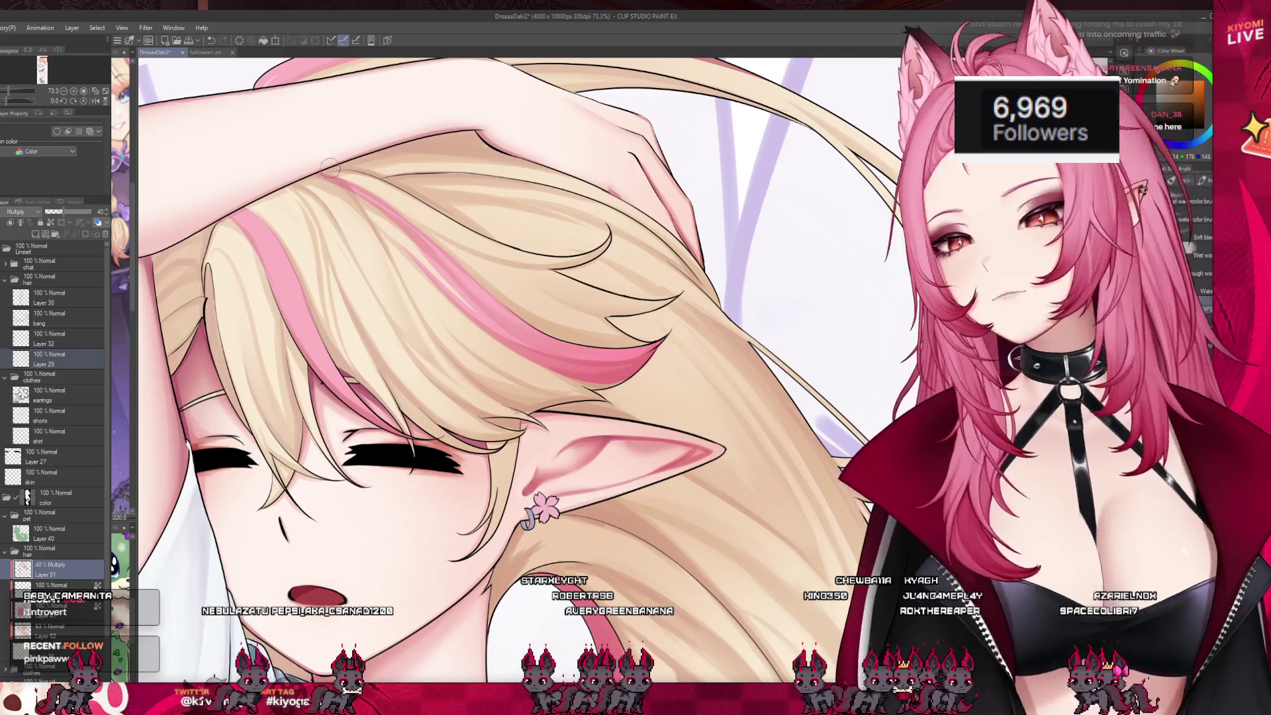
scroll(327, 154, "down", 5)
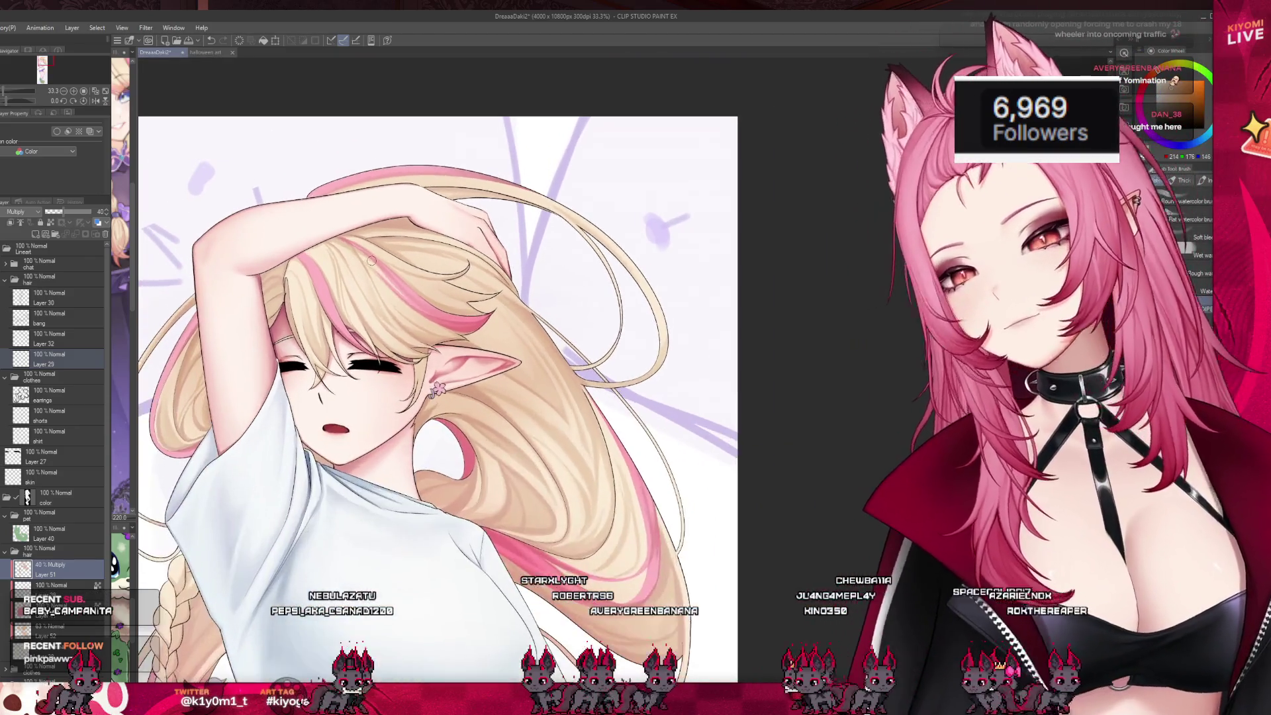
scroll(371, 261, "up", 3)
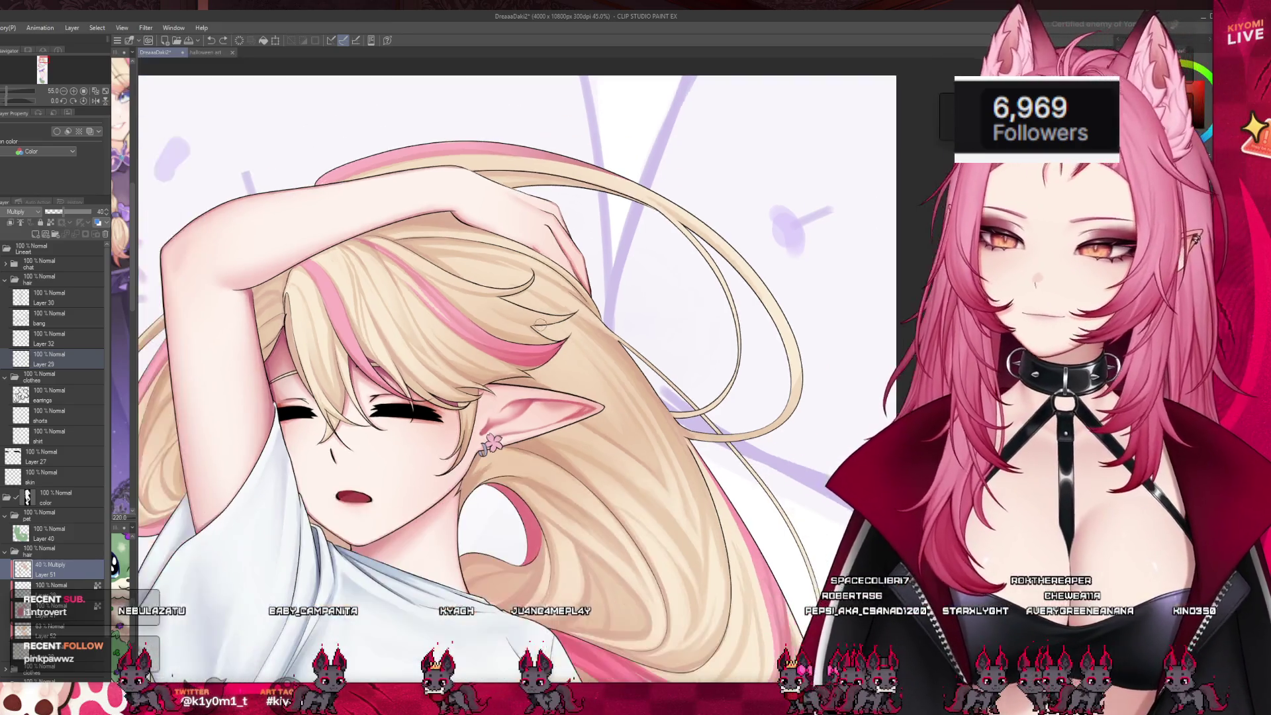
scroll(614, 260, "down", 2)
scroll(479, 348, "up", 1)
scroll(479, 347, "down", 2)
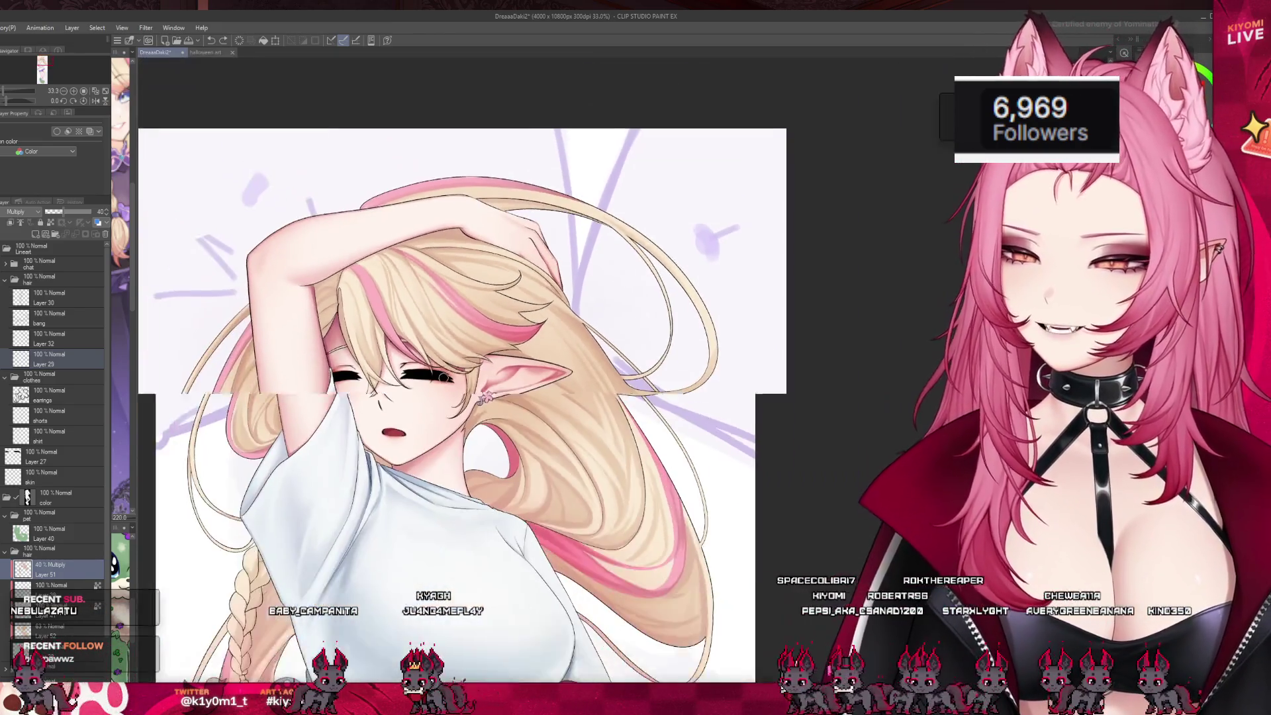
scroll(431, 359, "up", 2)
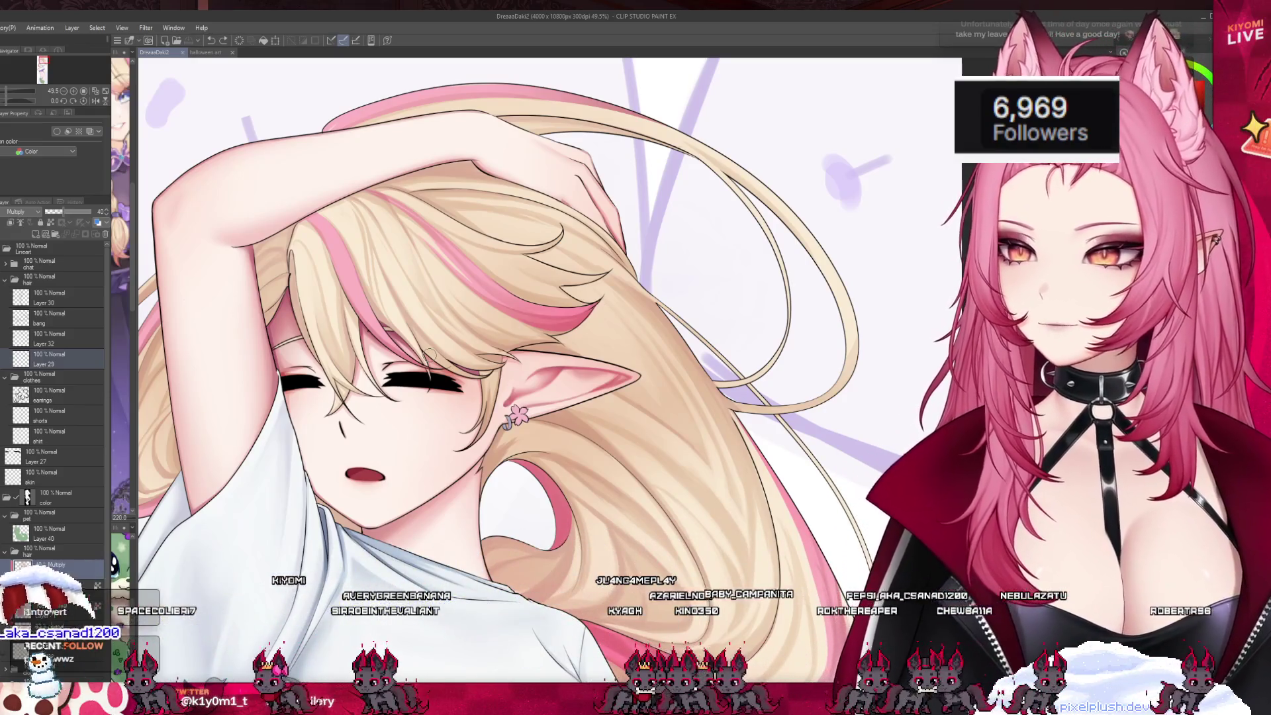
left_click_drag(578, 445, 556, 439)
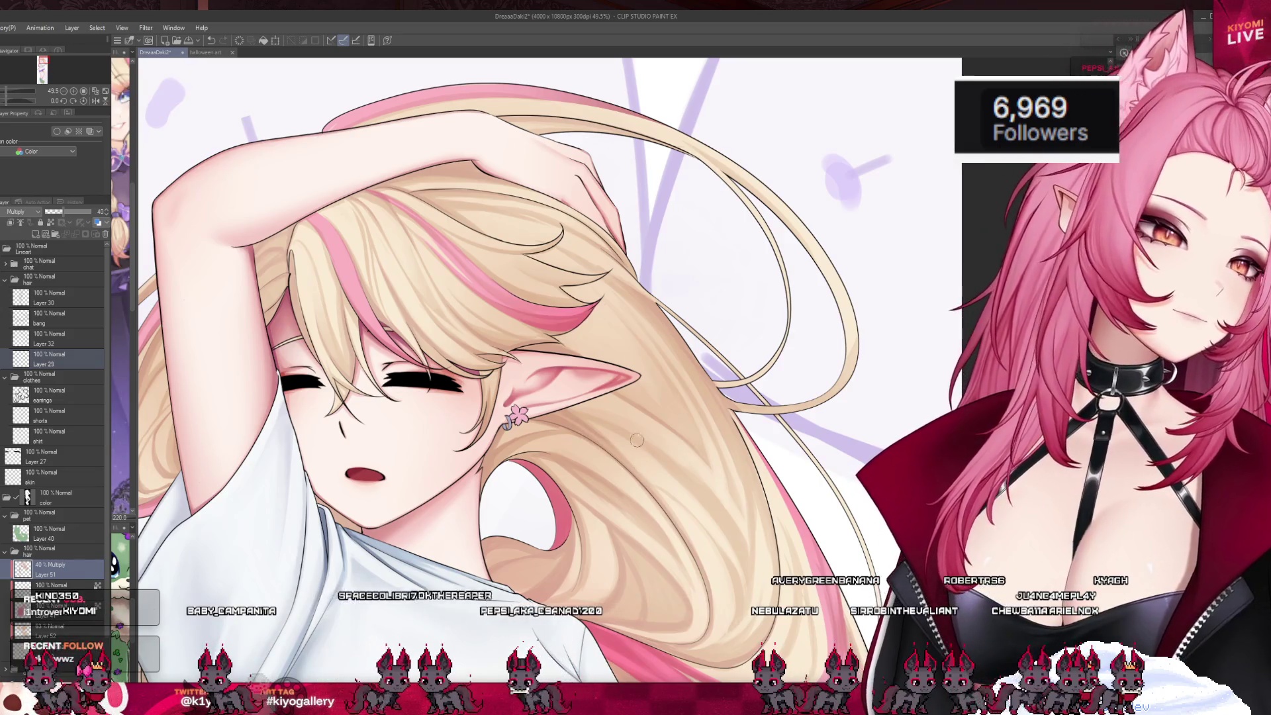
scroll(639, 455, "down", 5)
scroll(640, 361, "up", 2)
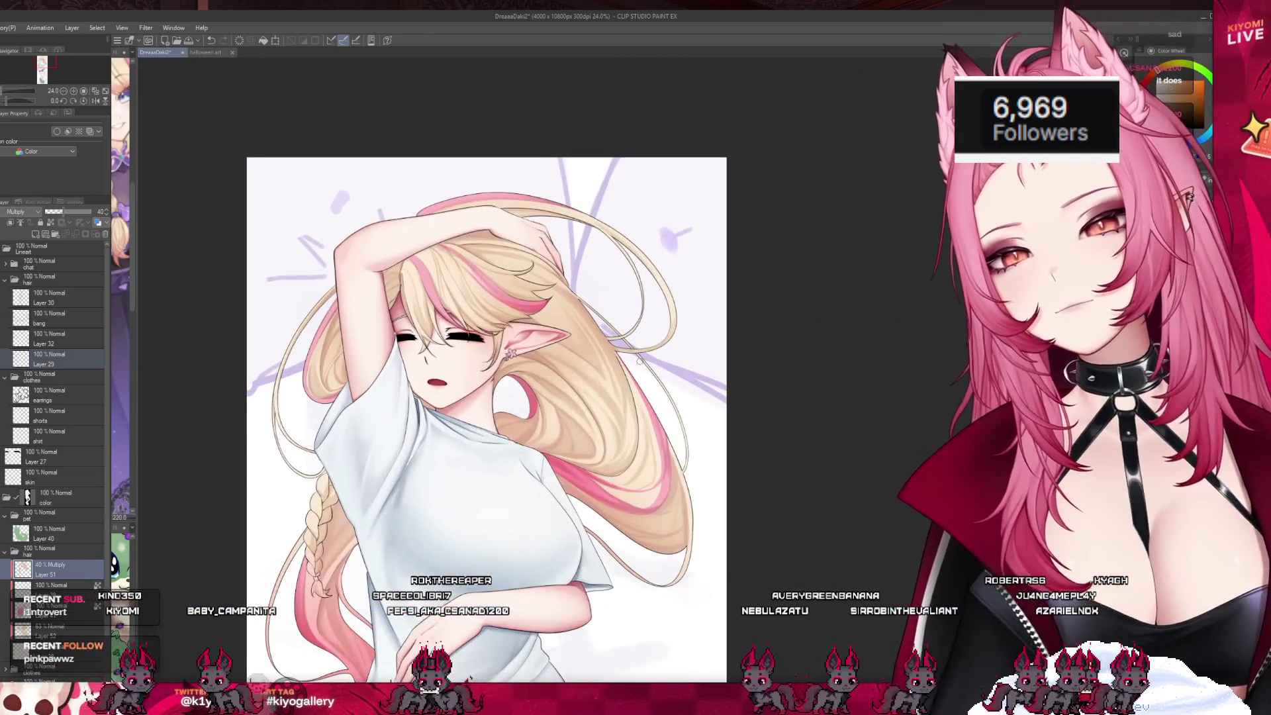
scroll(639, 361, "down", 2)
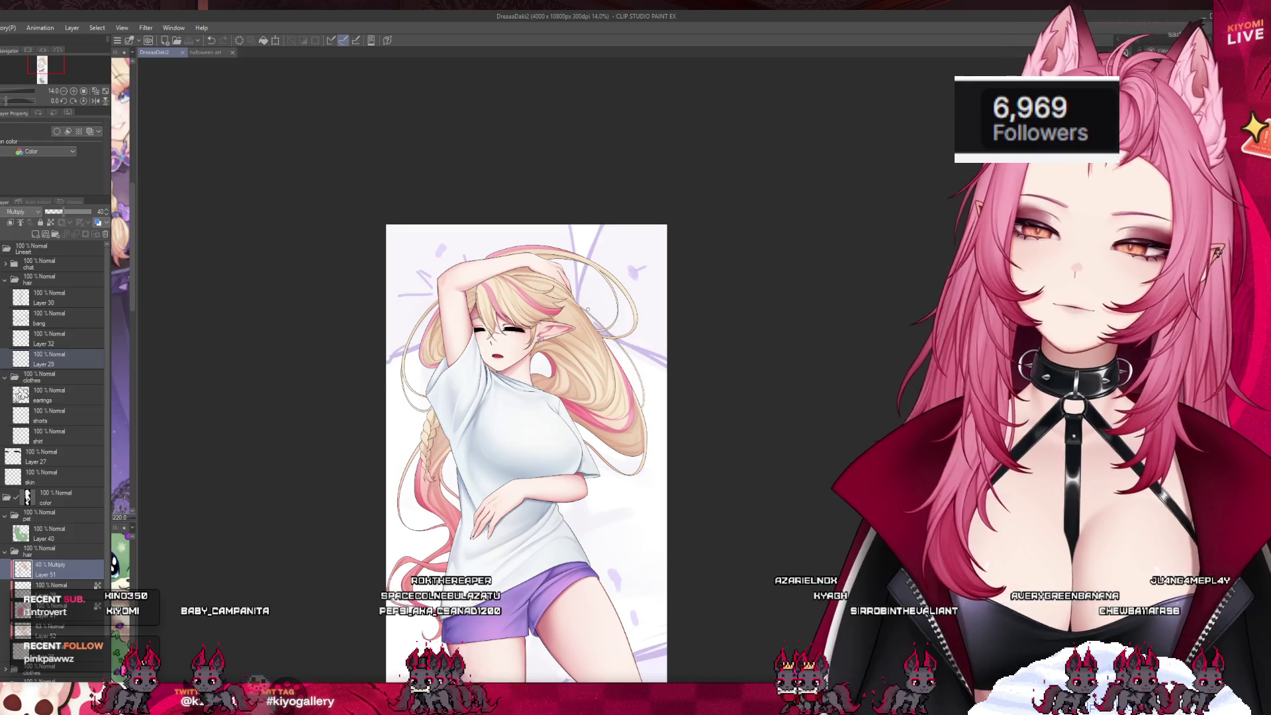
scroll(609, 331, "up", 4)
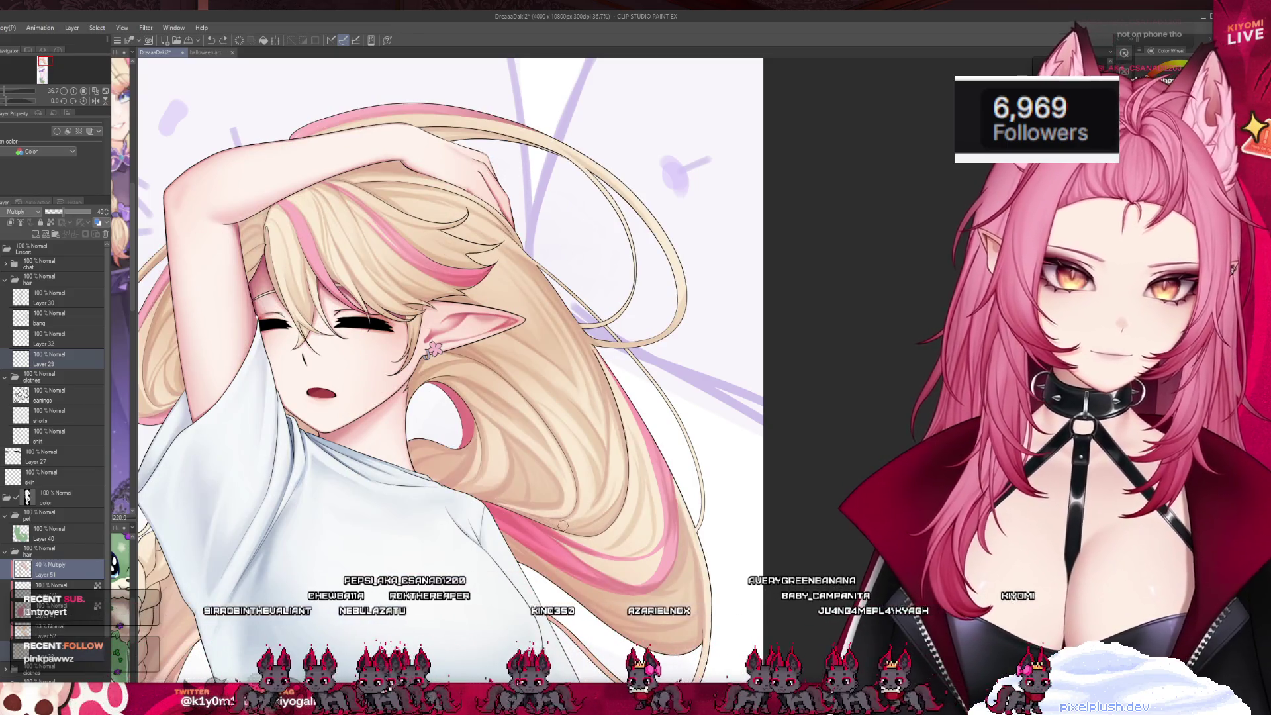
left_click(69, 570)
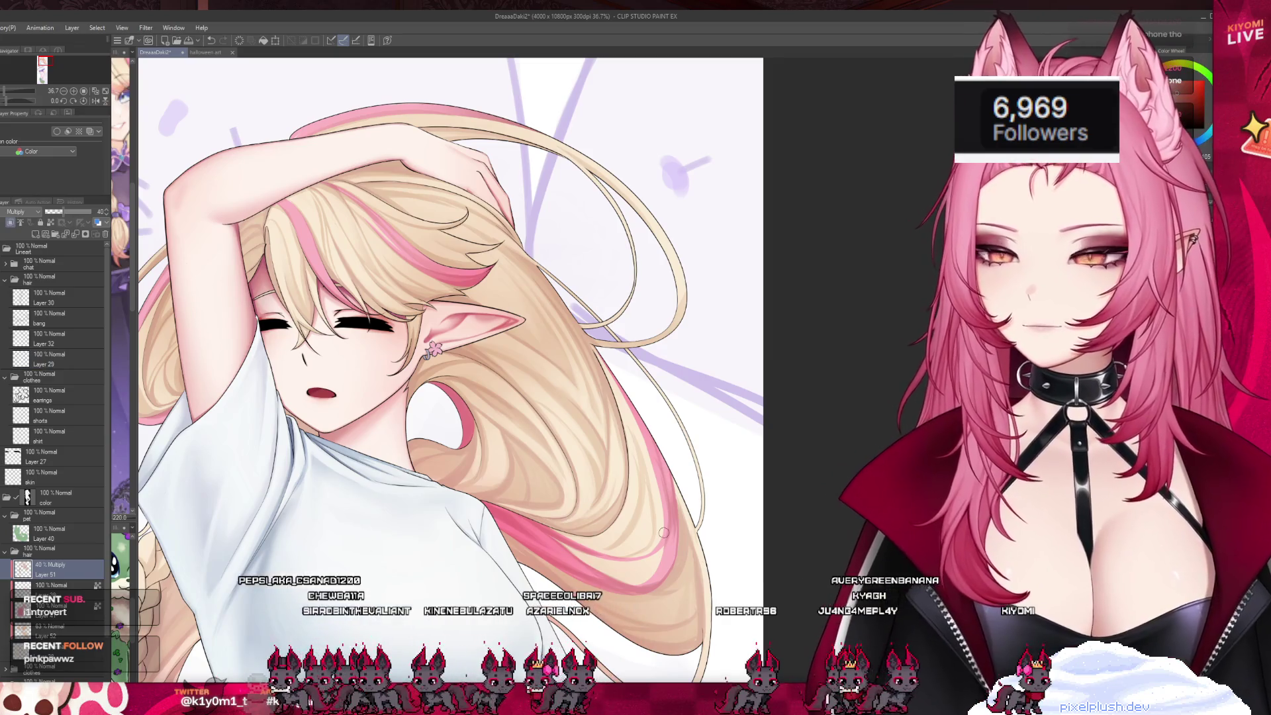
scroll(664, 532, "down", 2)
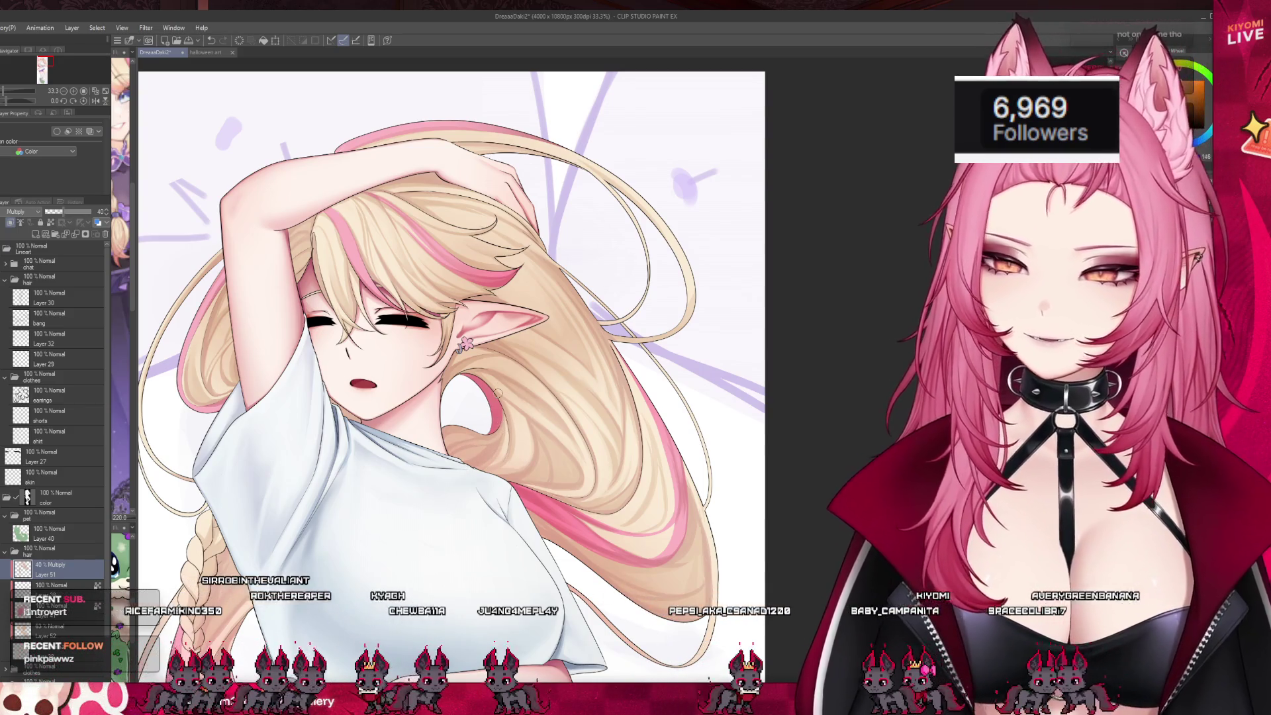
scroll(493, 396, "down", 2)
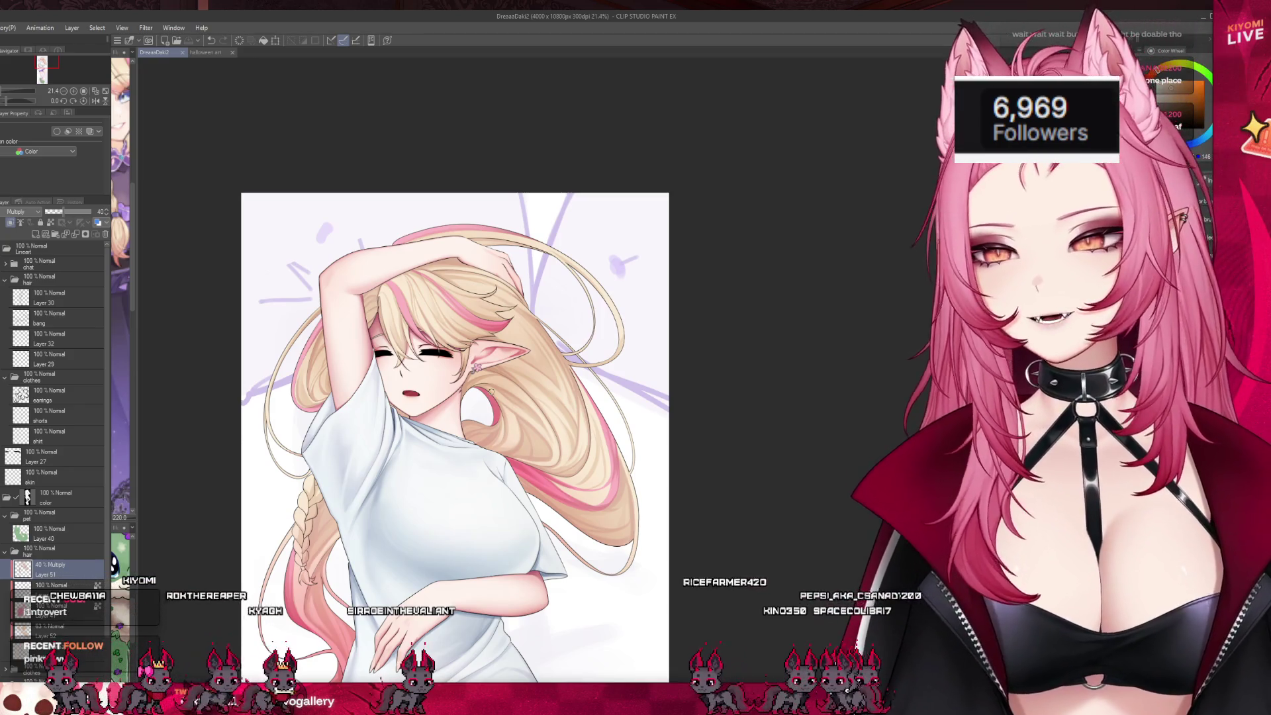
scroll(521, 271, "down", 2)
scroll(456, 396, "down", 2)
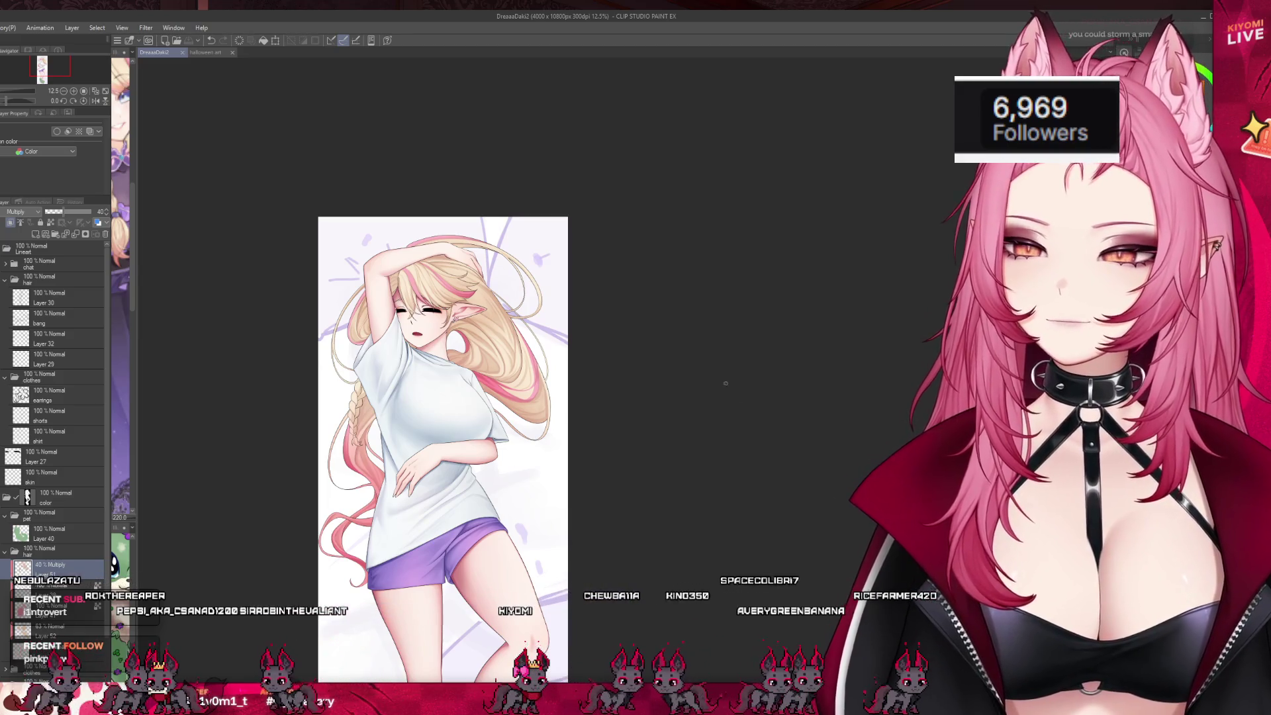
scroll(533, 311, "up", 2)
scroll(335, 420, "up", 6)
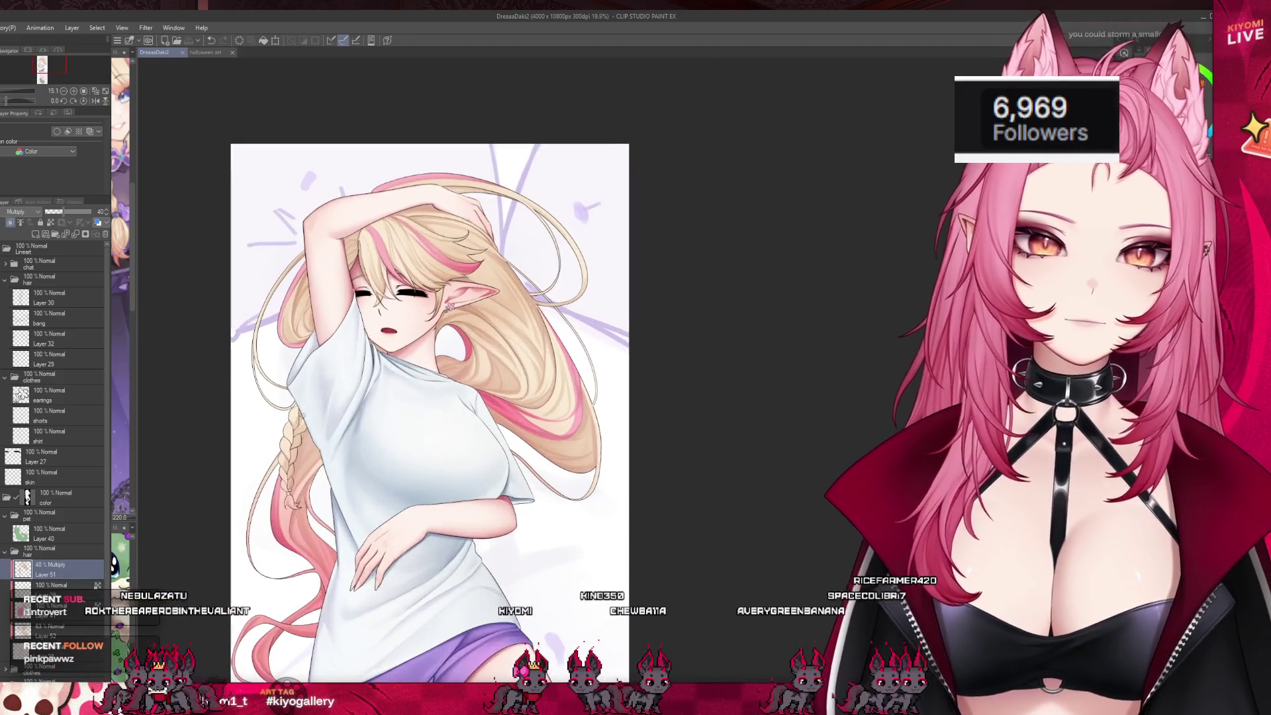
scroll(297, 476, "up", 2)
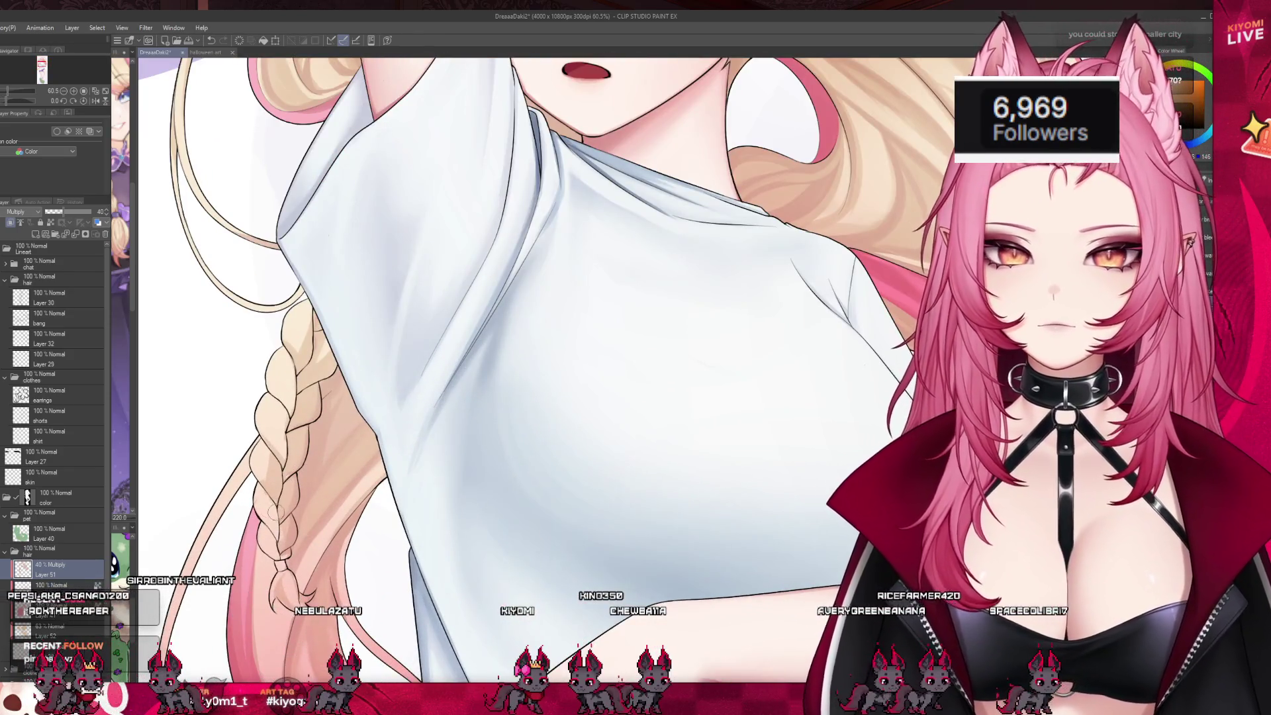
- Paint a braid shading stroke, undo it, and repaint a longer stroke down the braid
left_click_drag(271, 513, 271, 530)
key("ctrl+z")
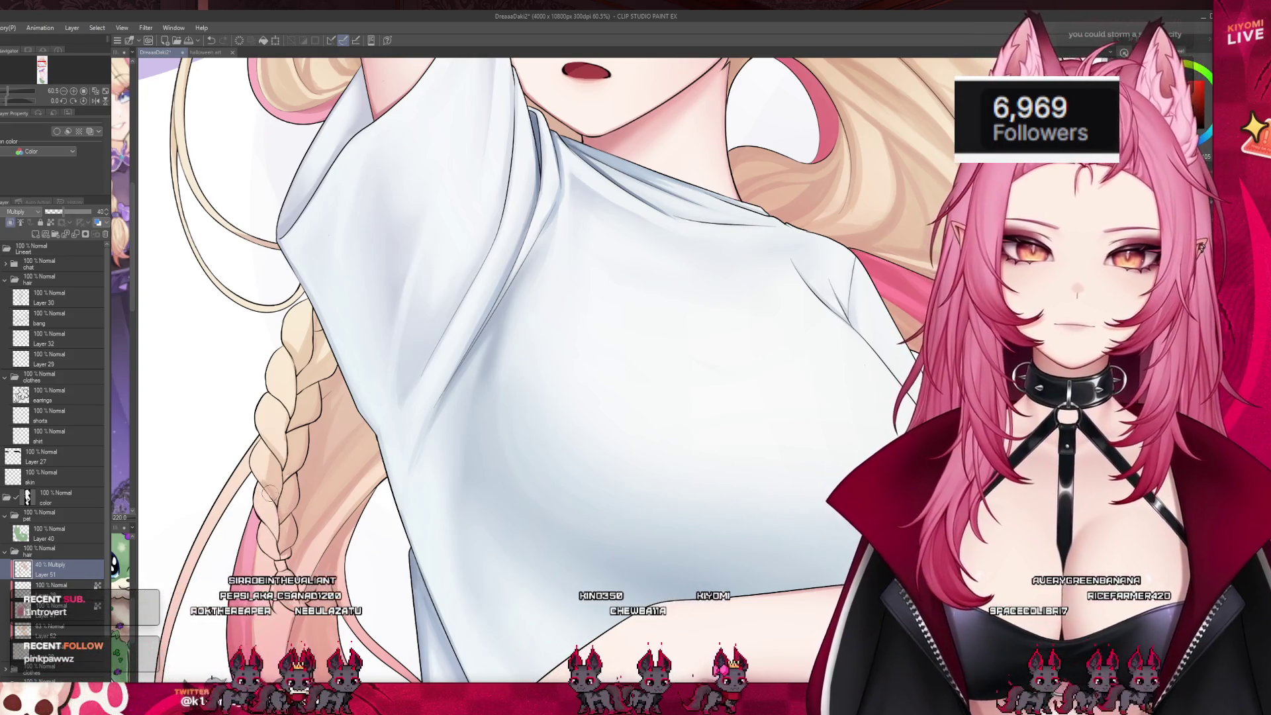
left_click_drag(271, 523, 281, 549)
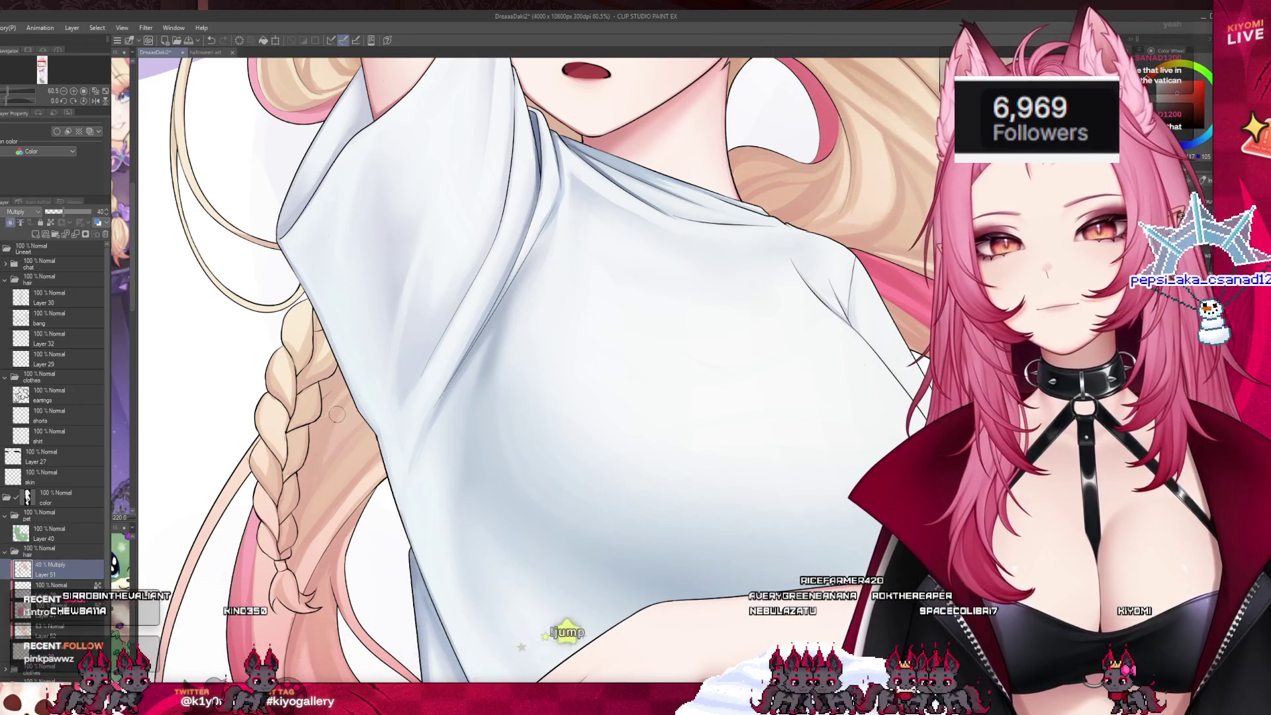
scroll(364, 391, "down", 2)
scroll(329, 476, "down", 5)
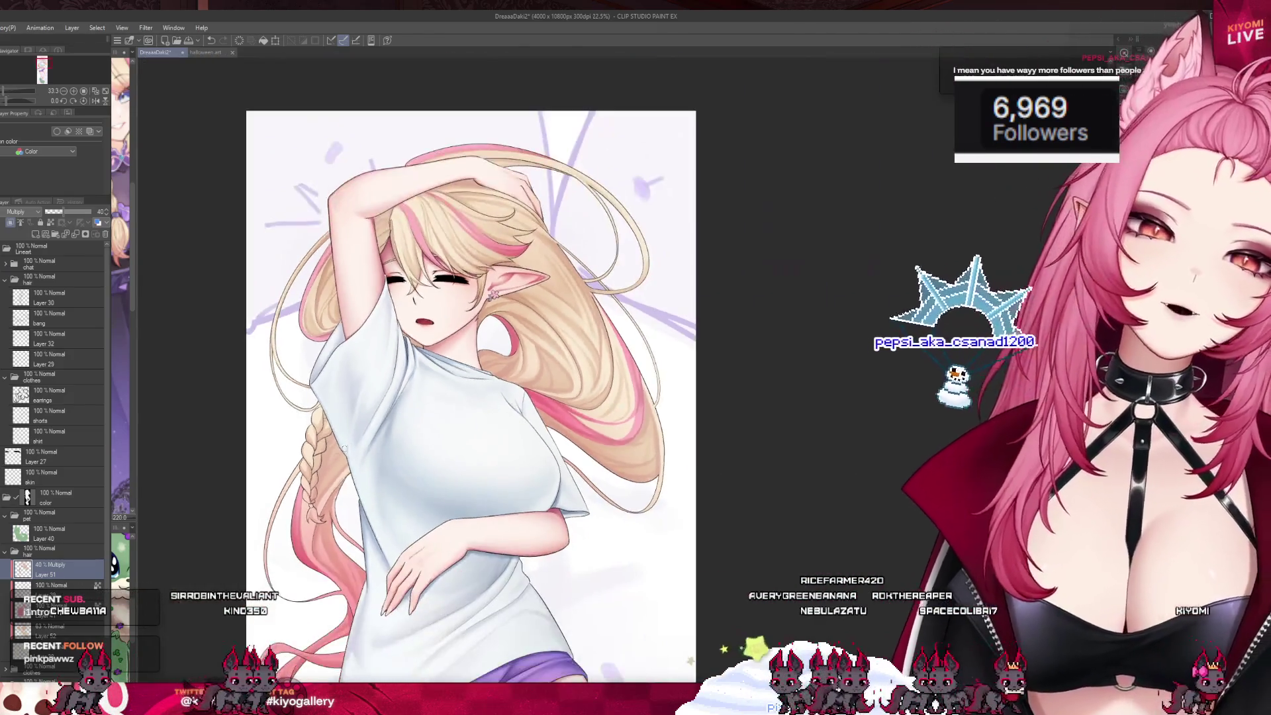
scroll(430, 484, "up", 1)
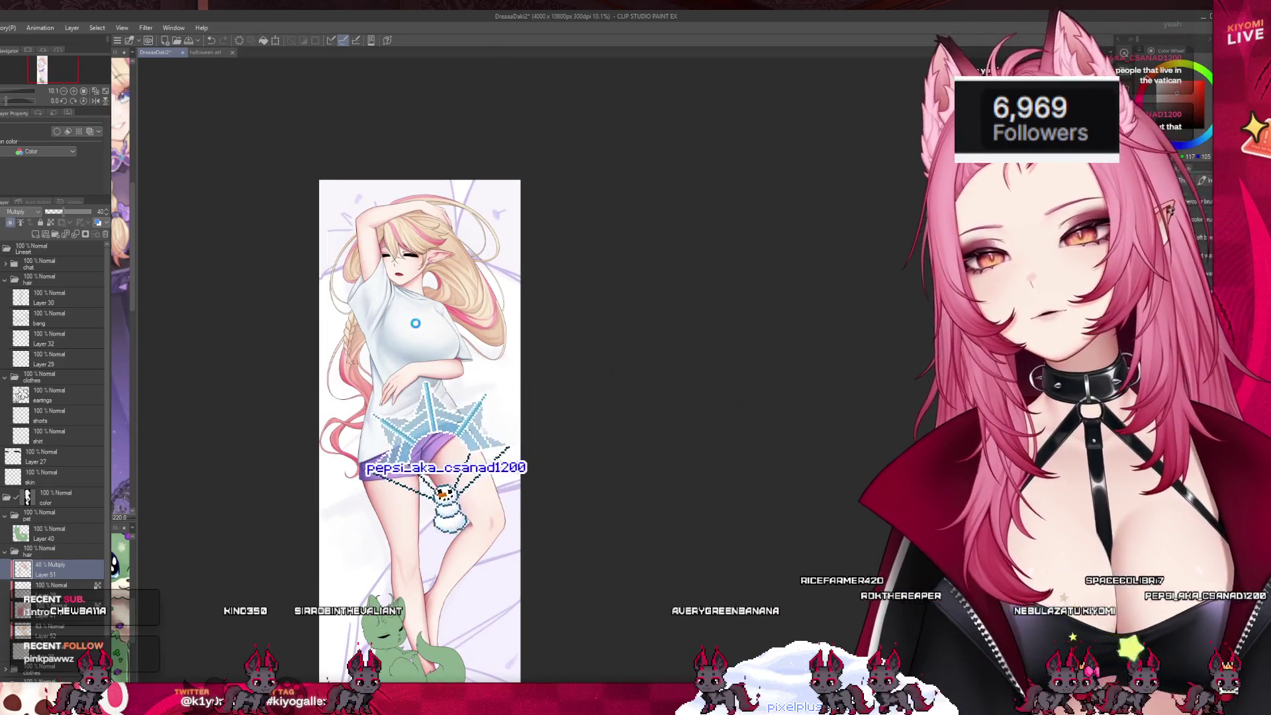
scroll(411, 217, "up", 3)
scroll(411, 216, "up", 2)
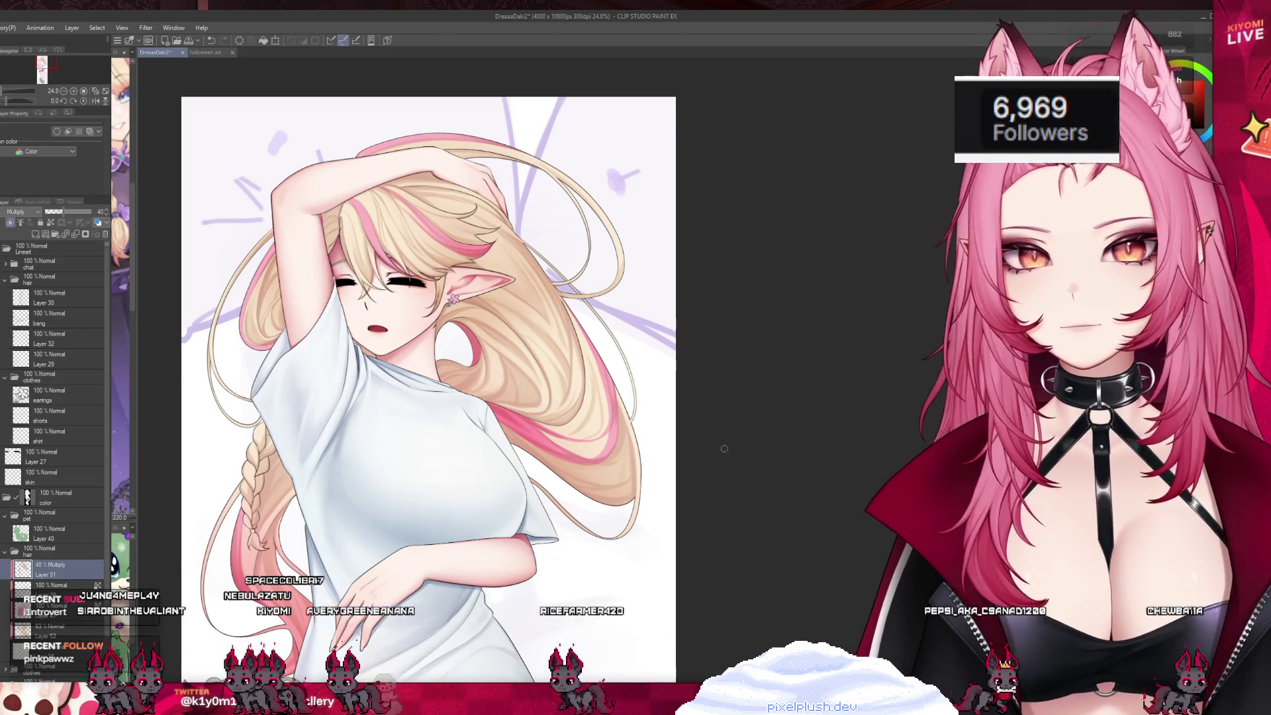
scroll(394, 360, "up", 3)
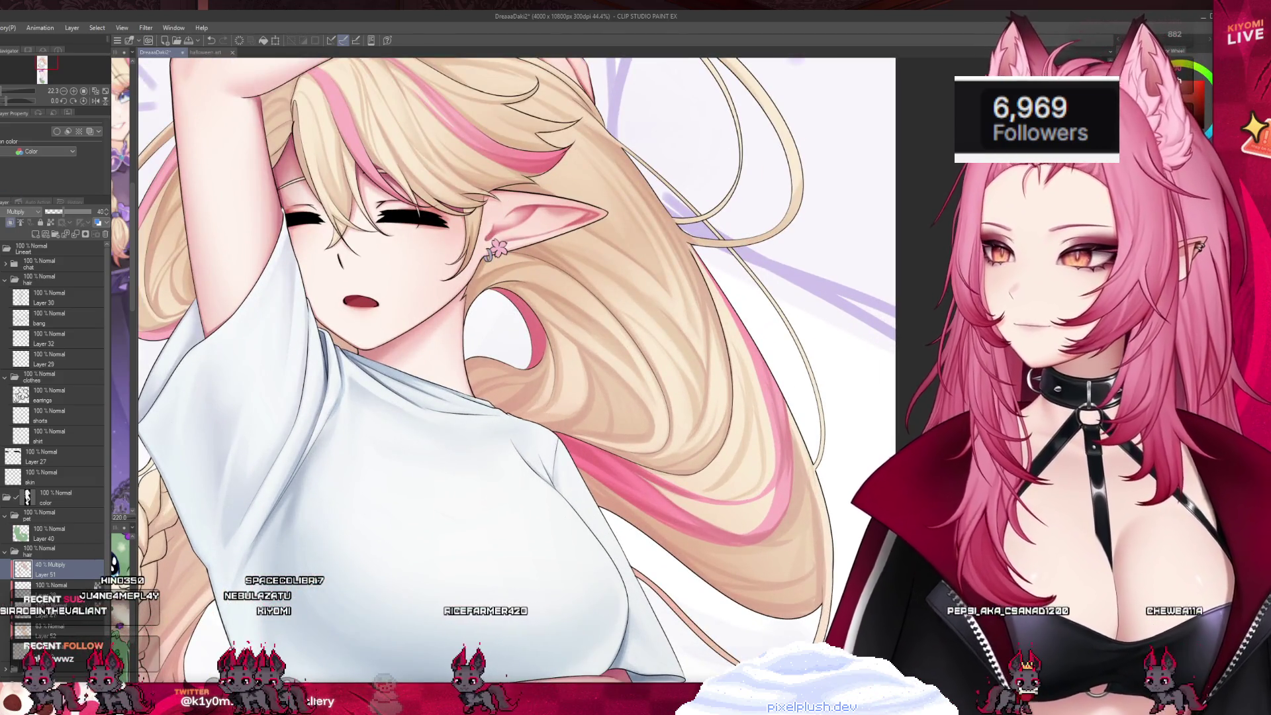